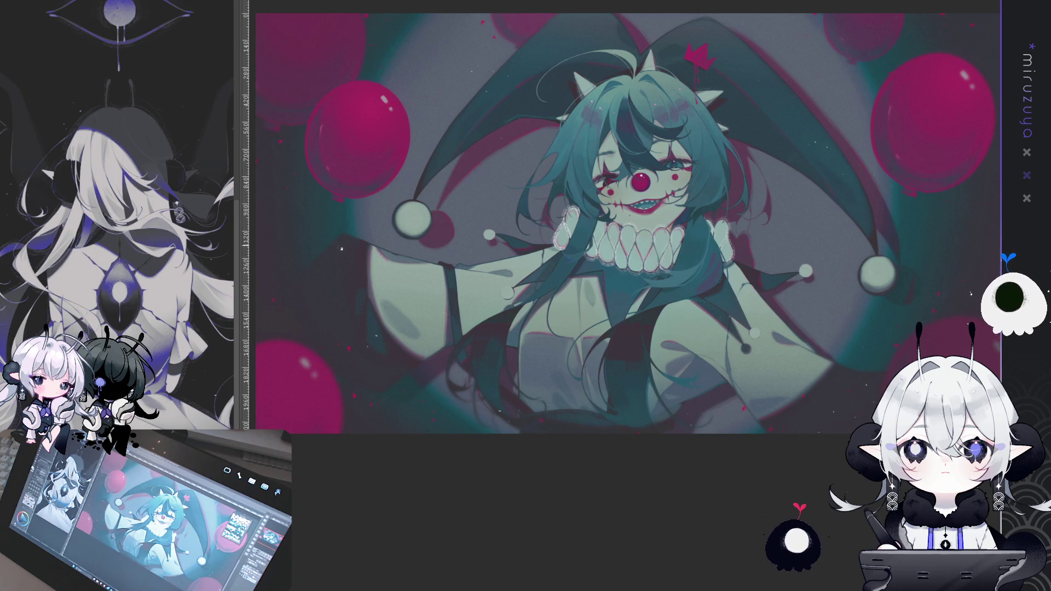
Step: Create an OFFLINE text in a bold serif font with widely spaced letters
left_click(338, 250)
type("OFFLINE")
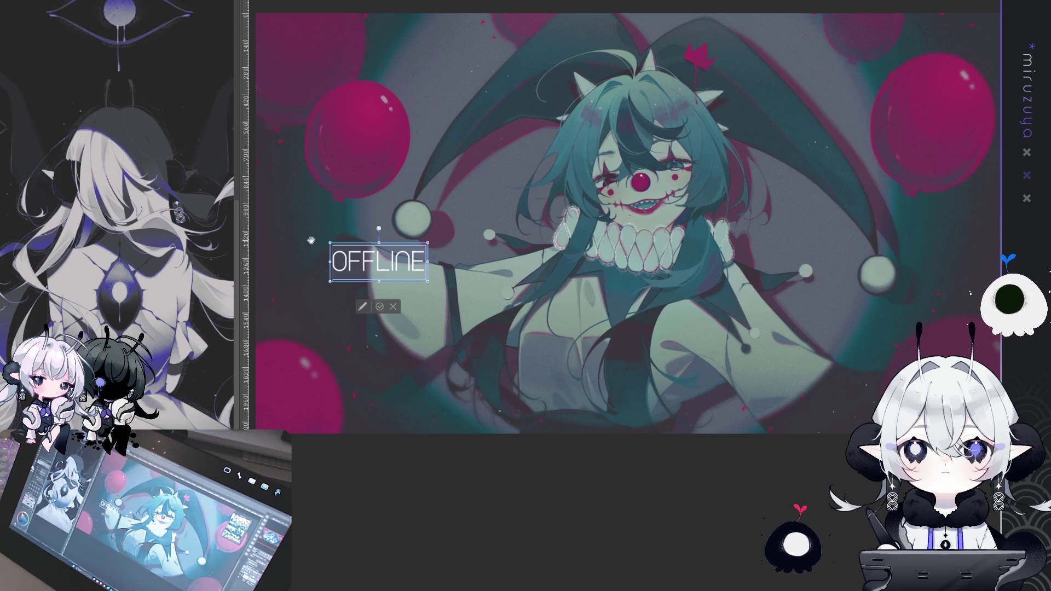
key("ctrl+b")
key("Down")
key("Down")
key("Down")
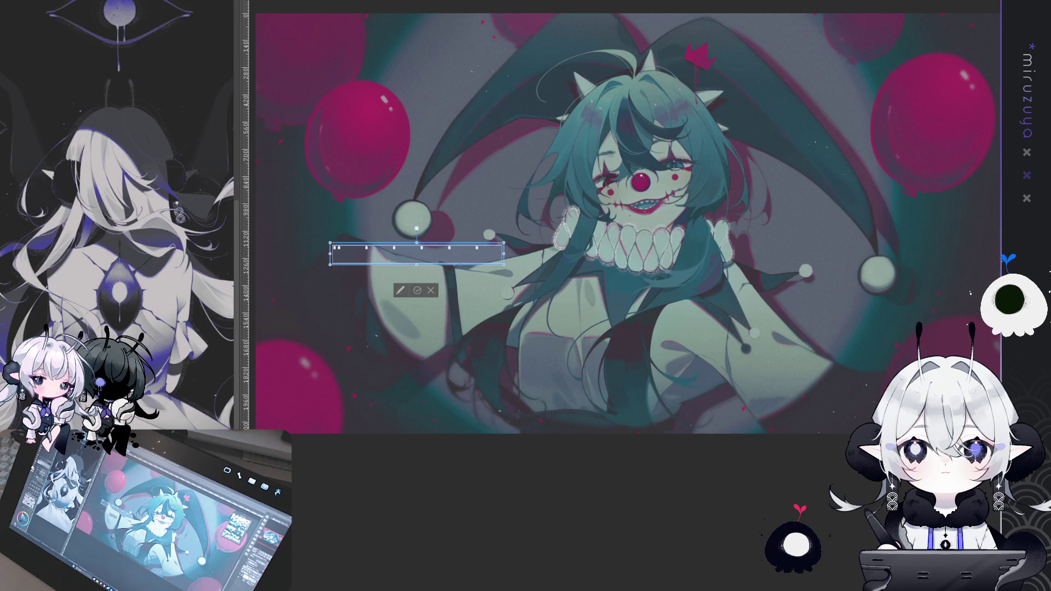
key("Down")
key("Down")
key("Down")
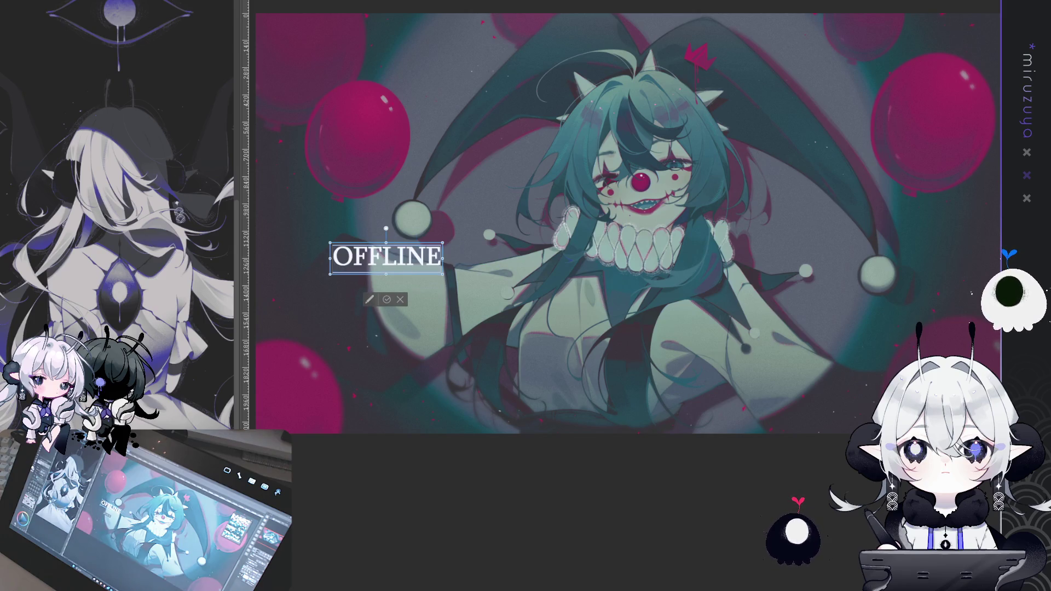
key("Down")
key("Down")
key("Down")
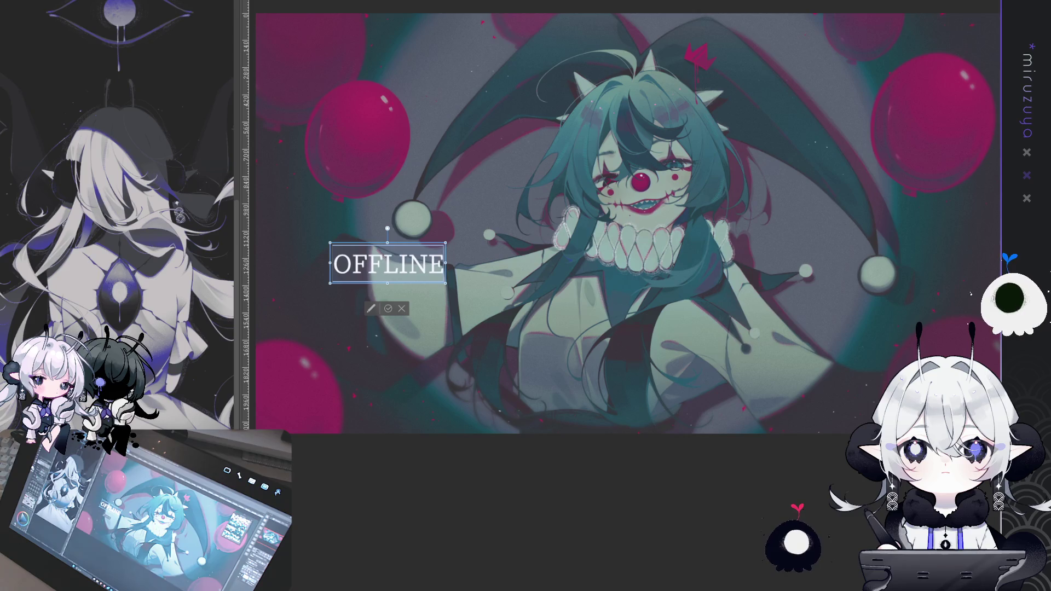
key("Down")
key("Down")
key("Down")
key("Down")
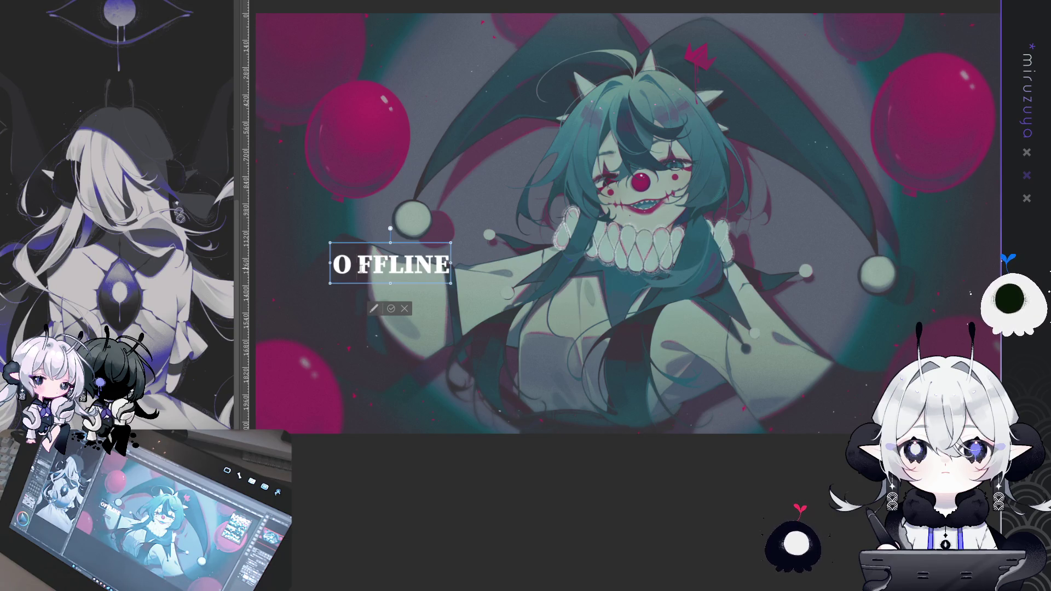
key("Right")
key("Right")
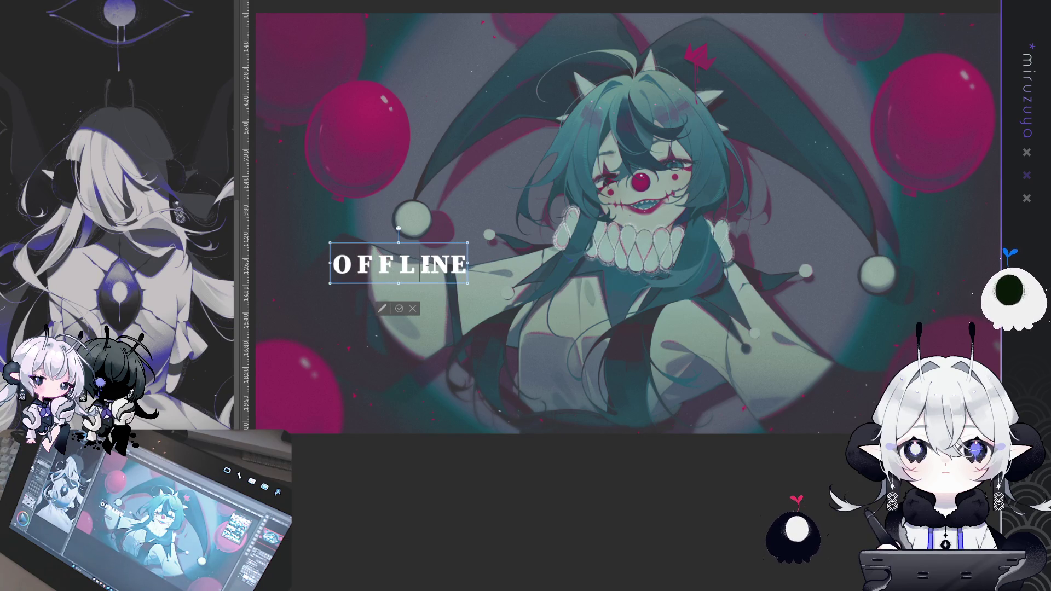
key("Right")
key("Right")
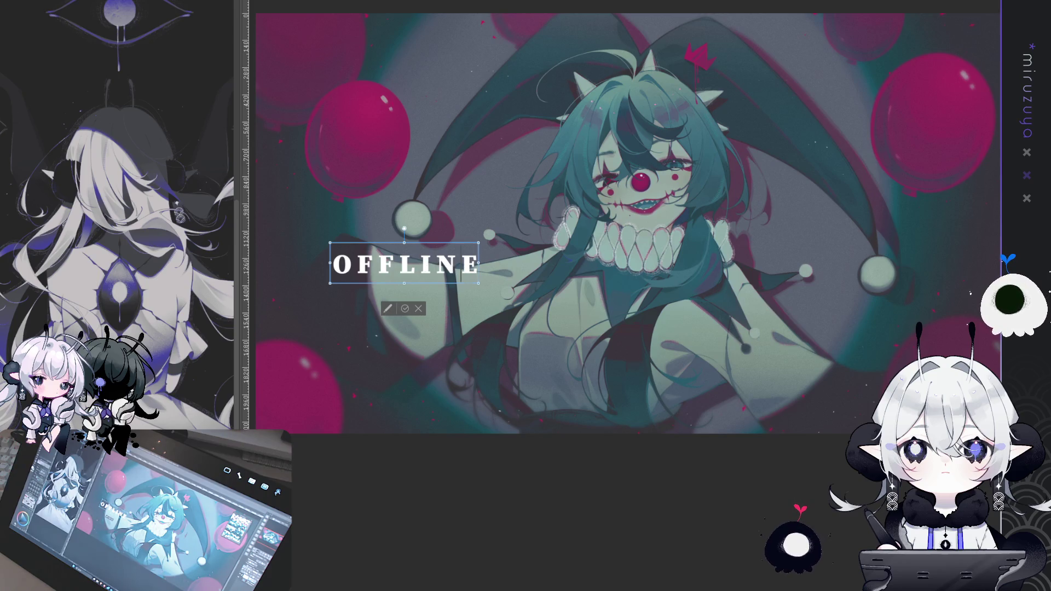
left_click(513, 346)
Step: Move the OFFLINE title into the upper-left corner of the artwork
mouse_move(470, 308)
left_mouse_down()
mouse_move(454, 281)
mouse_move(910, 287)
mouse_move(390, 240)
mouse_move(435, 163)
mouse_move(435, 122)
left_mouse_up()
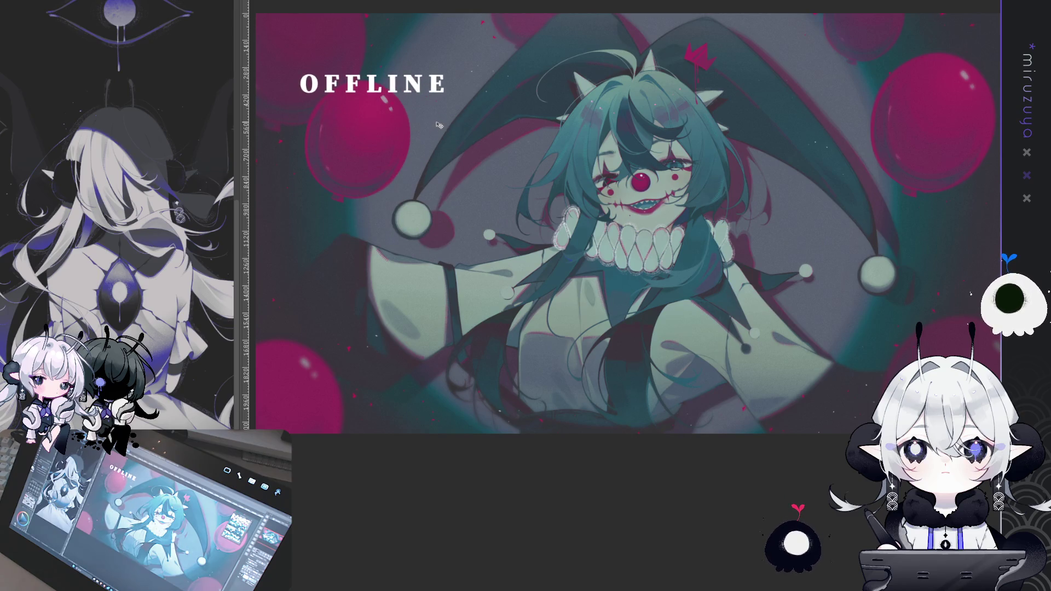
left_click_drag(546, 108, 575, 196)
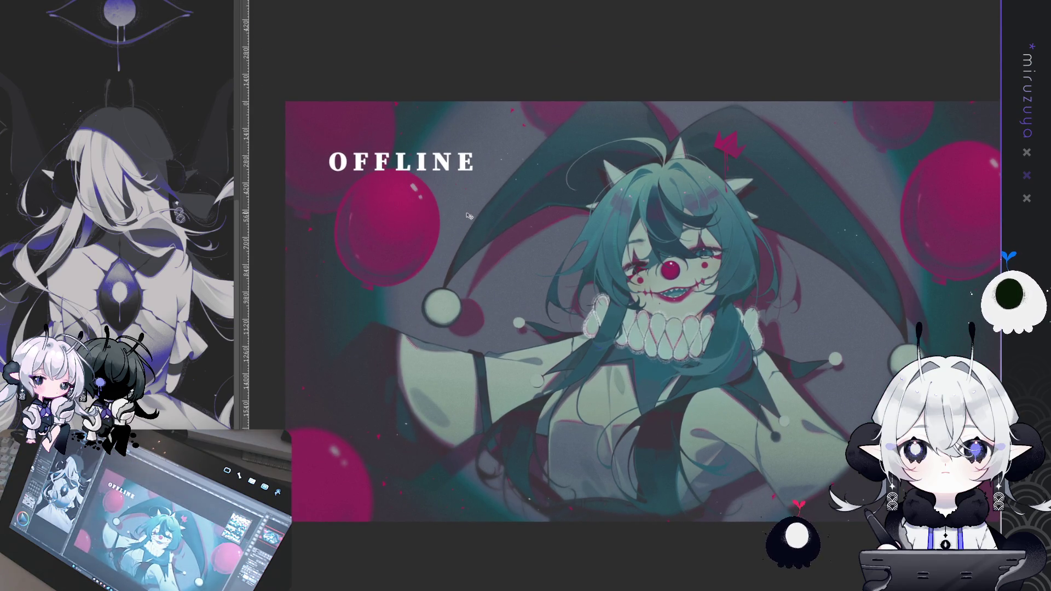
left_click_drag(471, 232, 467, 232)
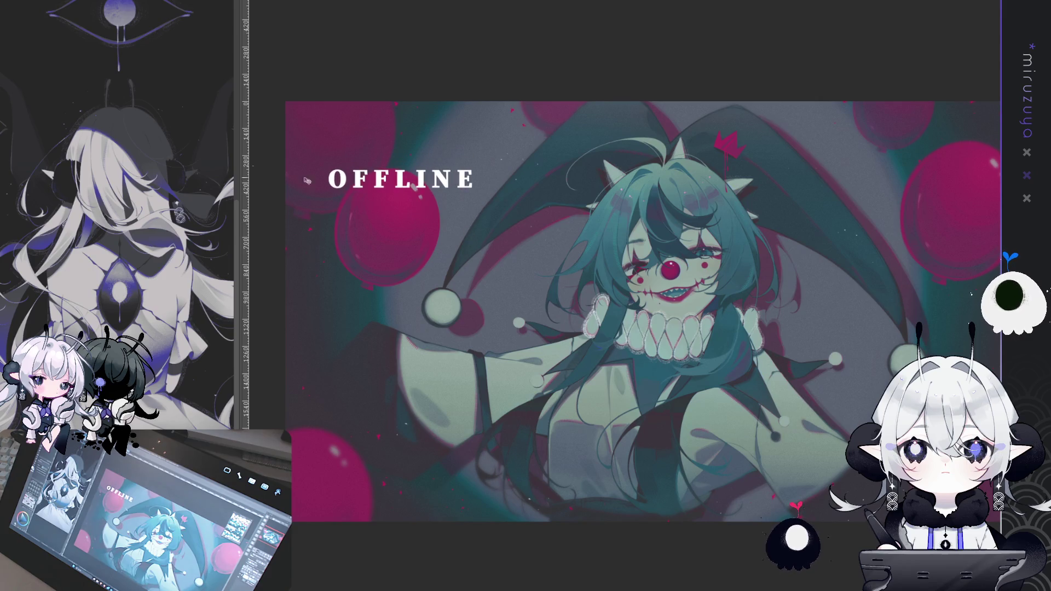
key("ctrl+t")
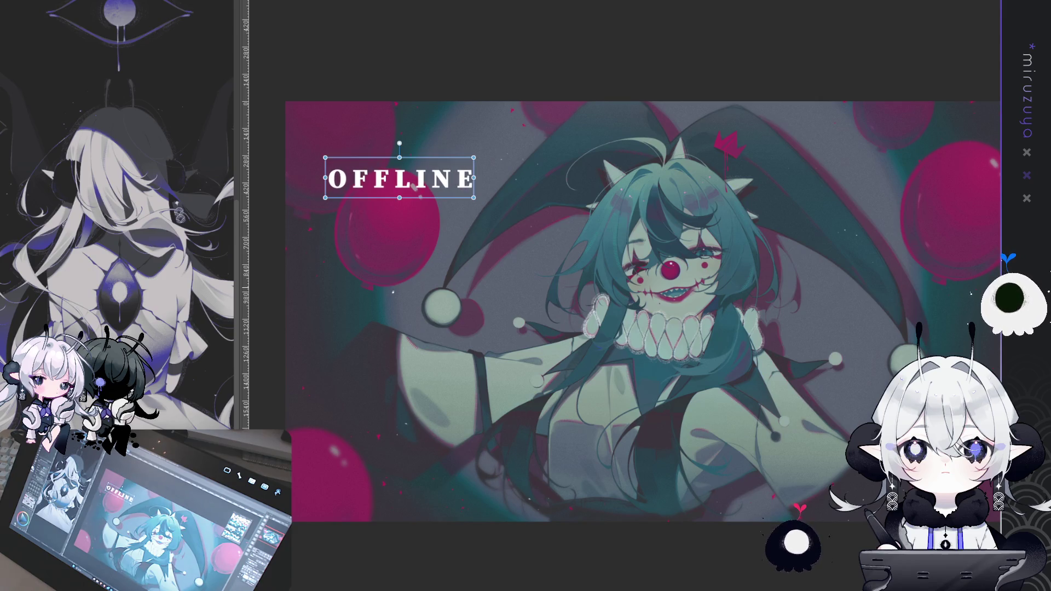
key("Return")
Step: Add a 'see you next time' text line in a smaller serif font
left_click(388, 298)
type("see")
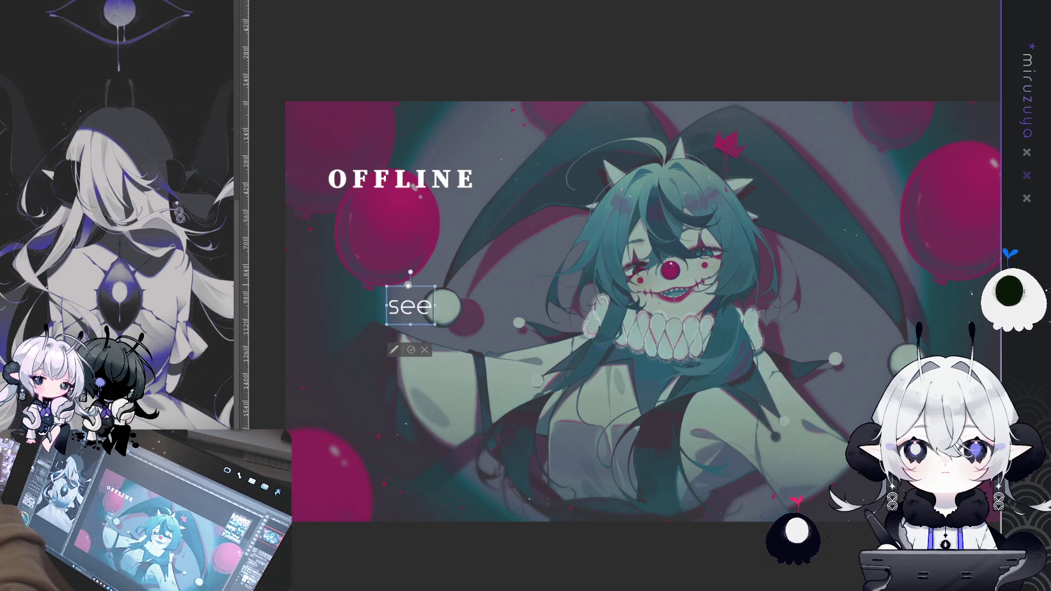
type(" you next time")
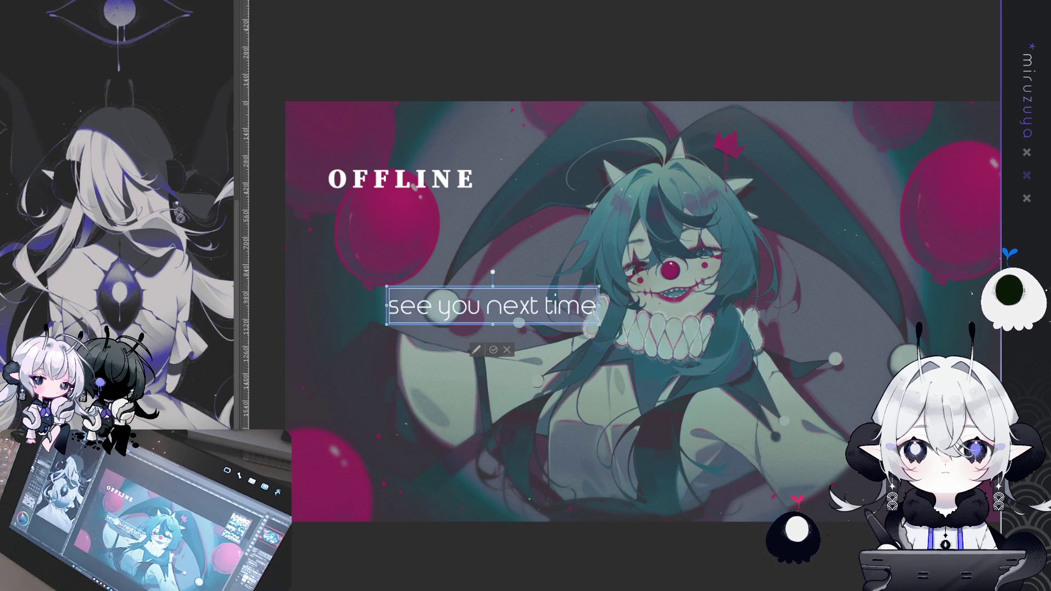
key("Down")
key("Down")
key("Down")
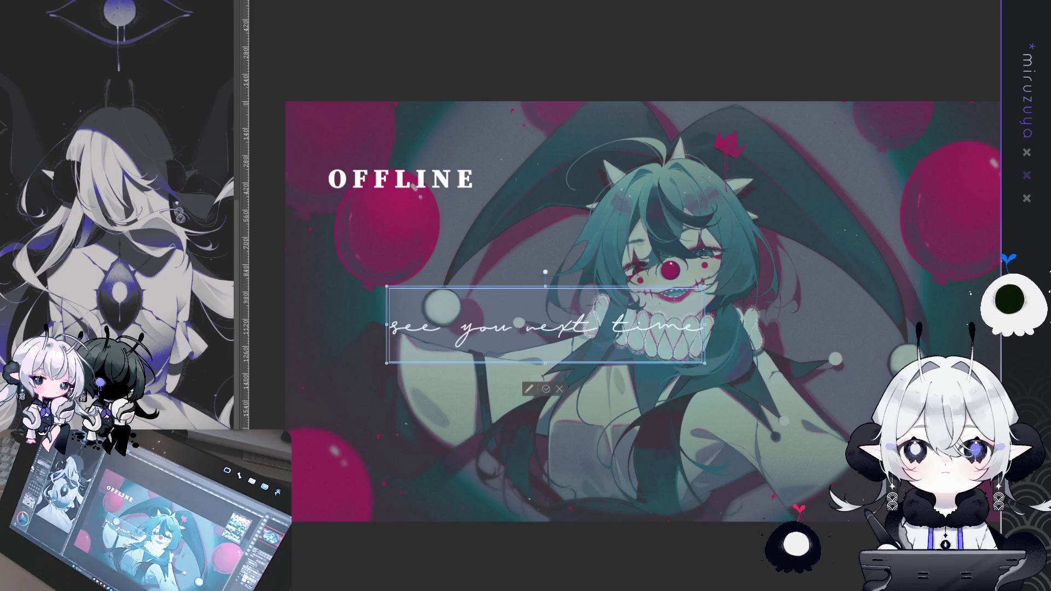
key("Down")
key("Down")
key("Down")
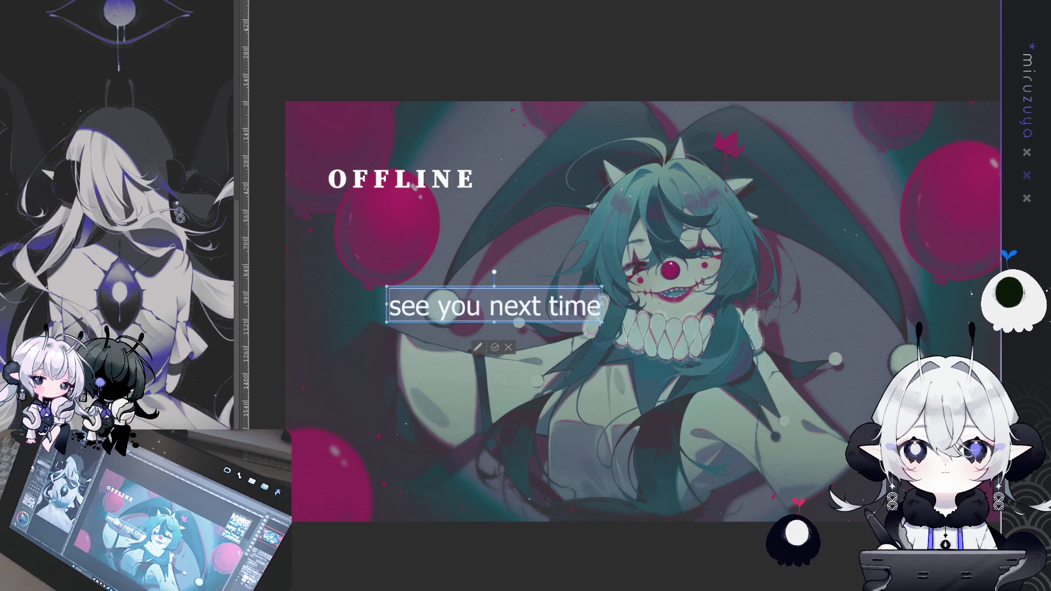
key("Down")
key("Up")
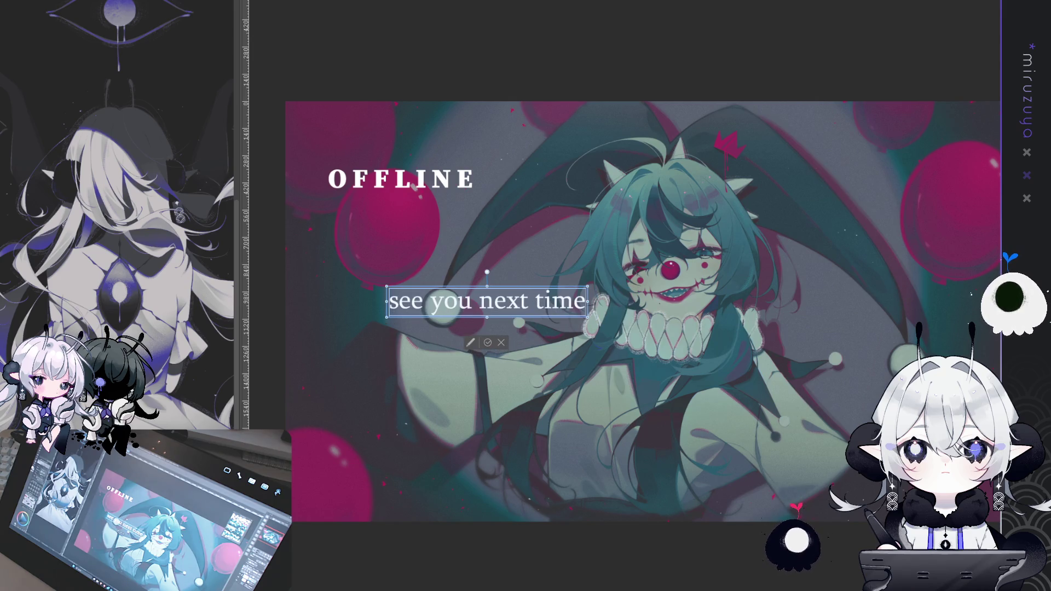
key("Down")
key("Down")
key("Down")
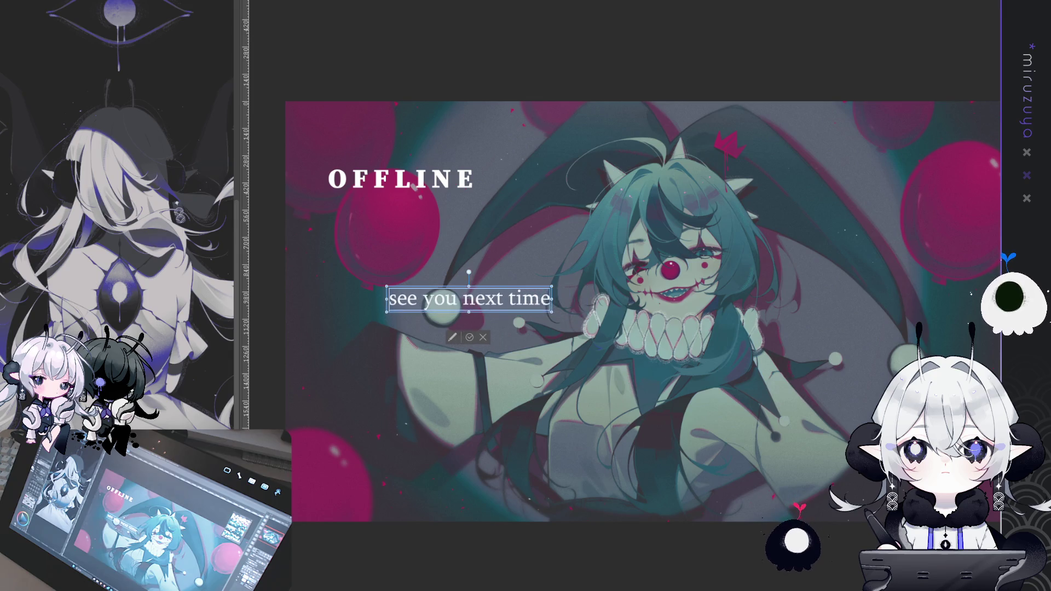
key("Return")
Step: Place the subtitle just under OFFLINE and draw a dark filled oval behind the text
mouse_move(452, 296)
left_mouse_down()
mouse_move(419, 201)
mouse_move(426, 197)
left_mouse_up()
left_click_drag(493, 289, 495, 290)
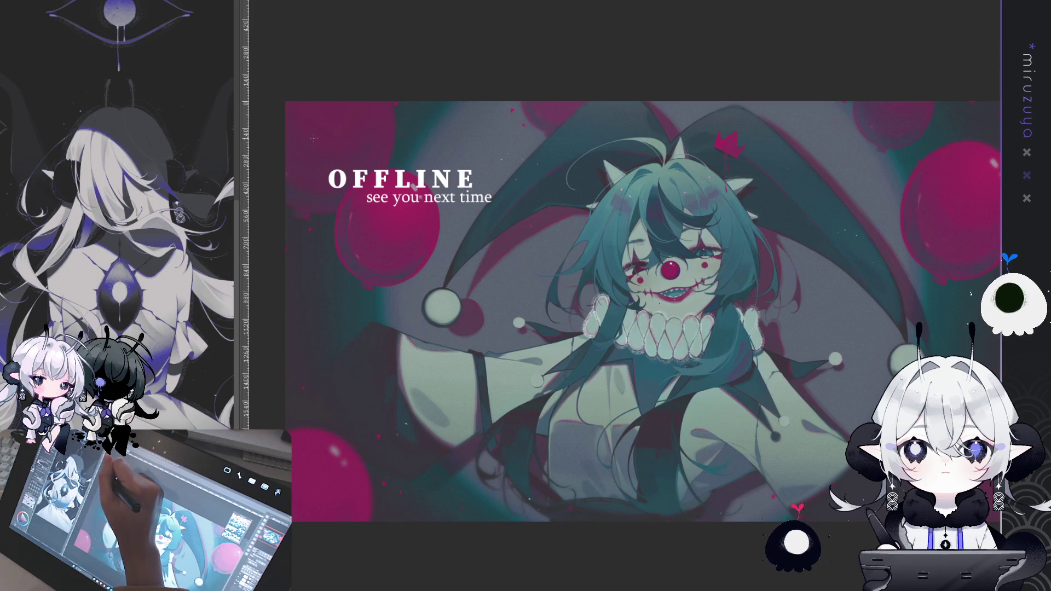
left_click_drag(313, 138, 513, 261)
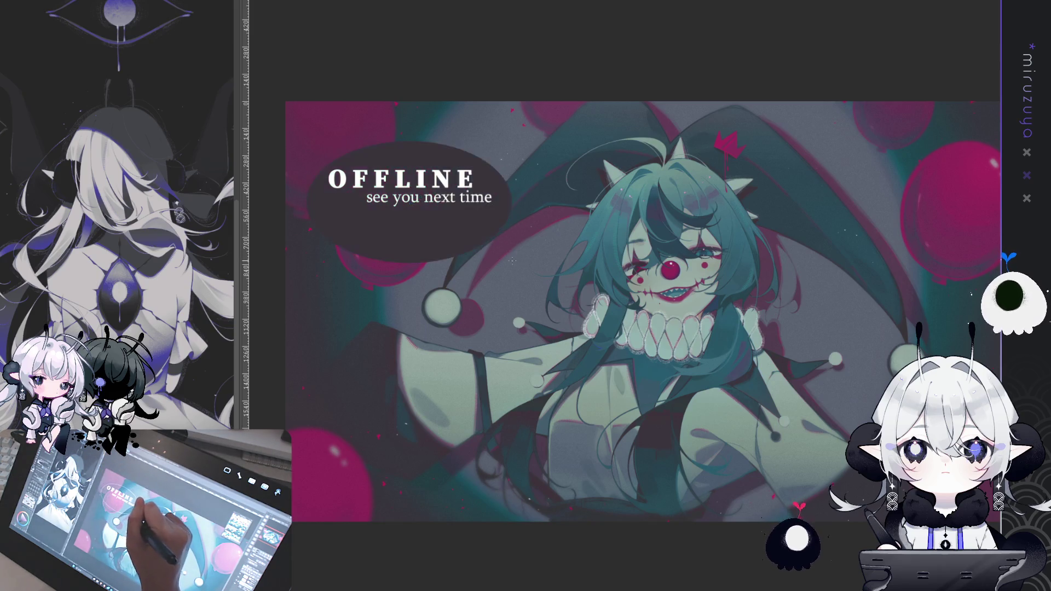
Step: Nudge the dark oval slightly upward and rotate the canvas view clockwise
left_click_drag(581, 214, 582, 199)
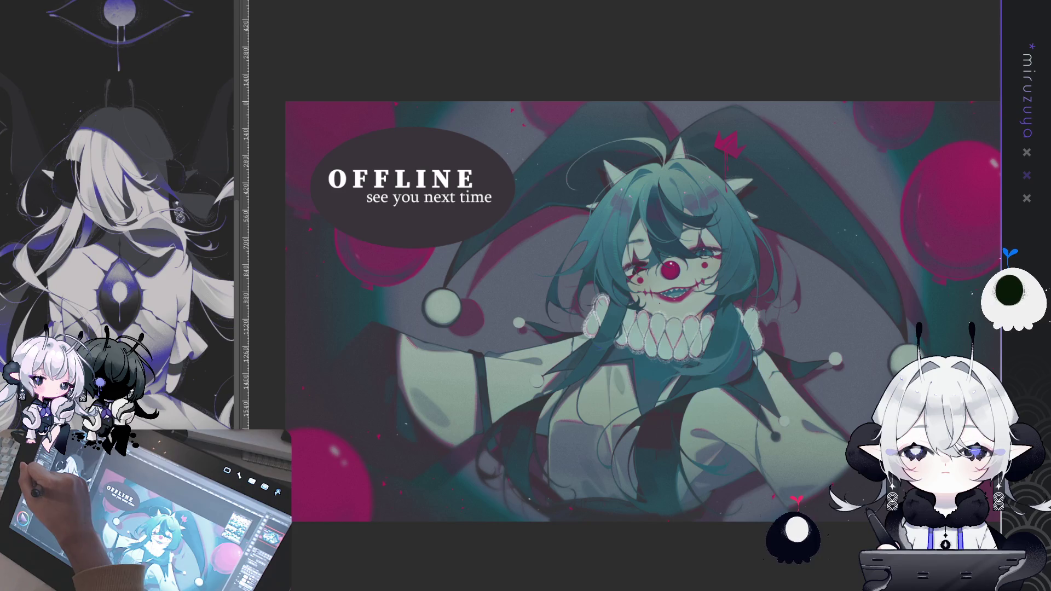
key("^")
key("^")
key("^")
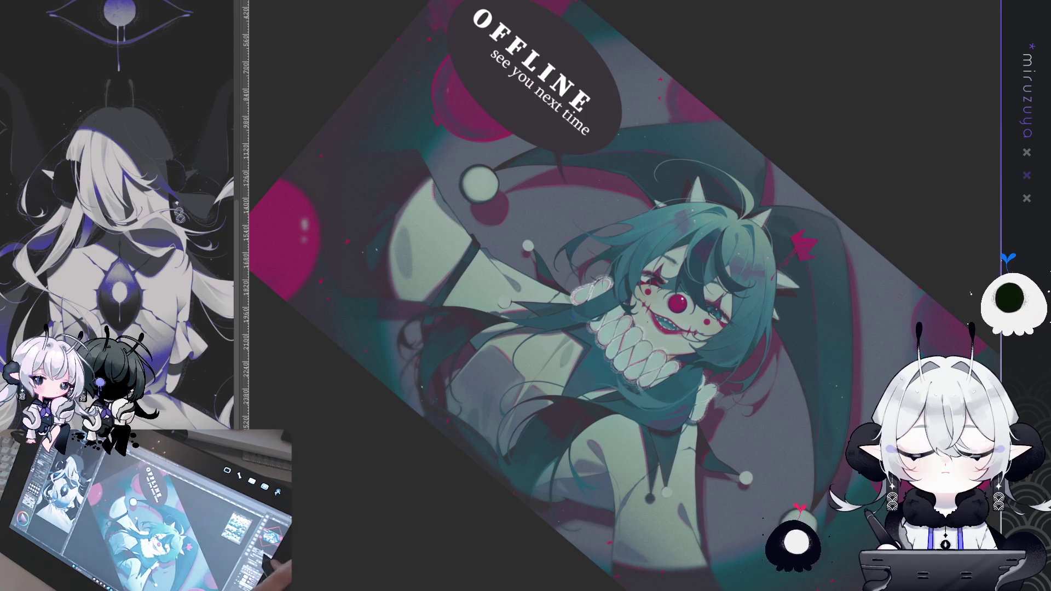
Step: With the view reset, shift the bubble and its text a little right and down
key("ctrl+0")
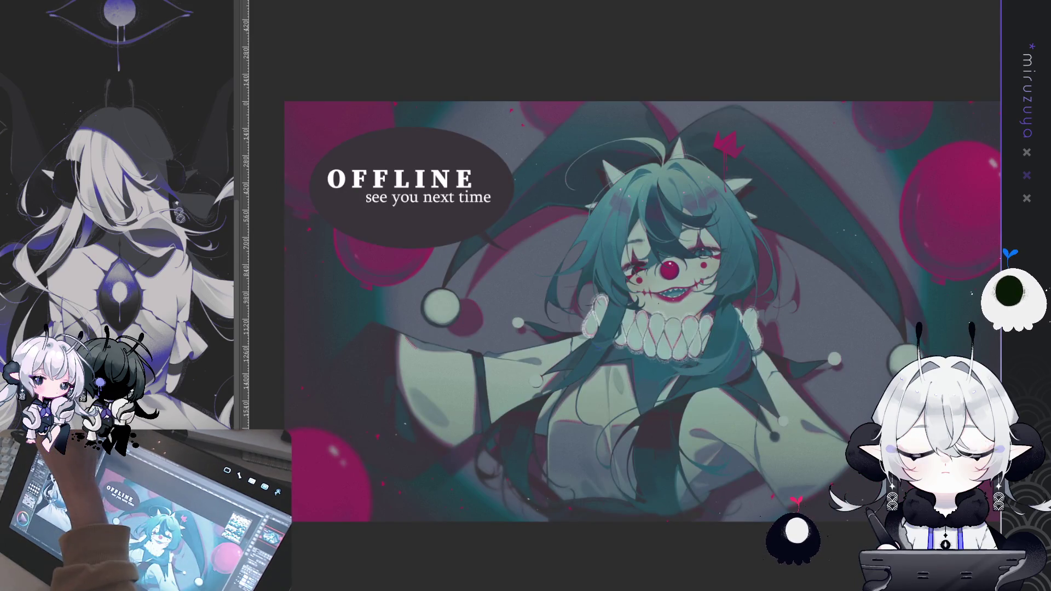
left_click_drag(800, 368, 819, 370)
left_click_drag(791, 306, 793, 310)
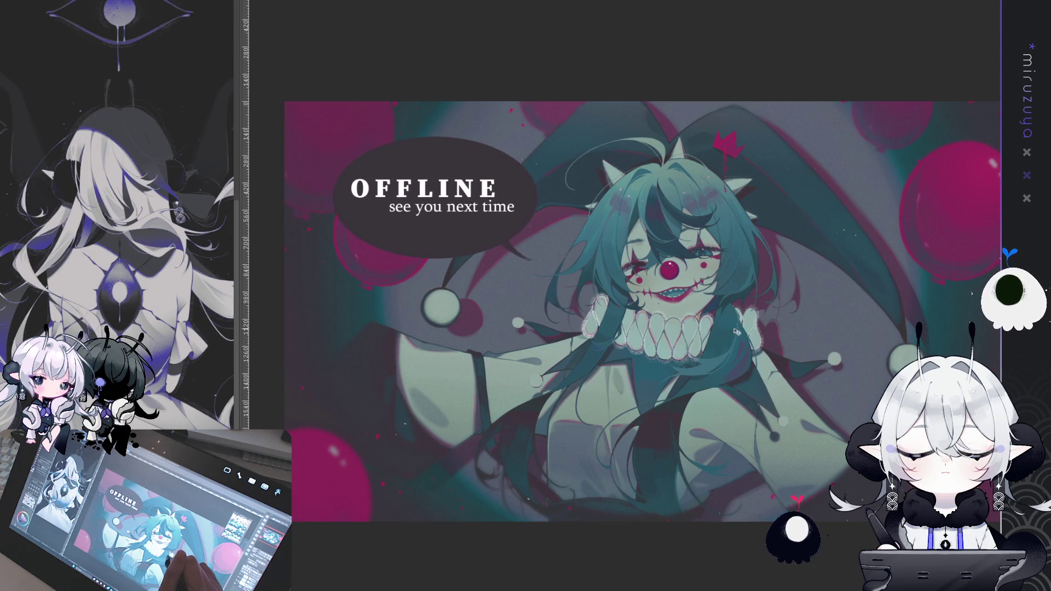
left_click_drag(733, 327, 737, 331)
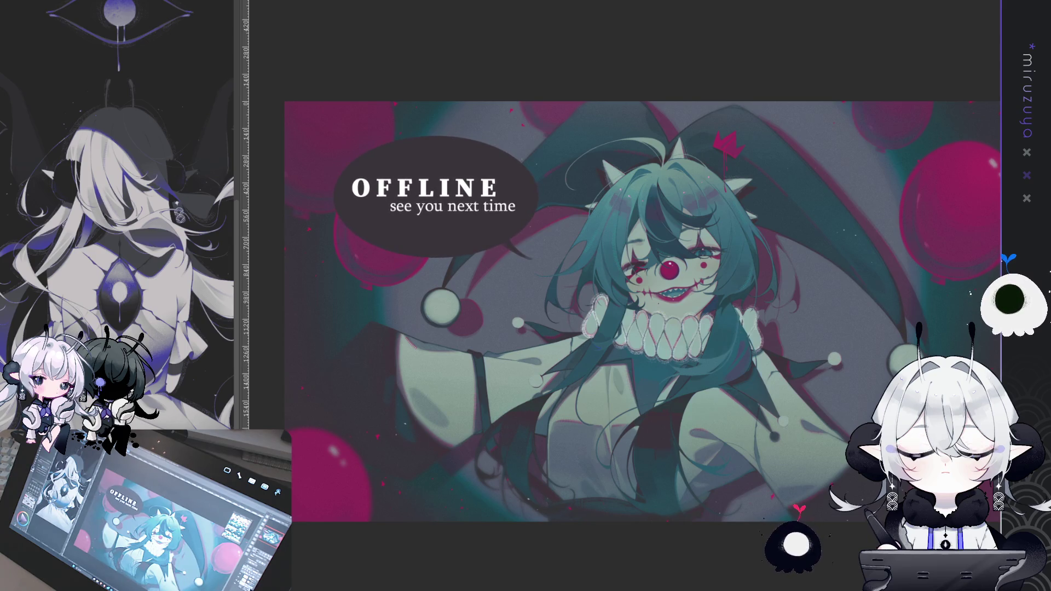
key("ctrl+a")
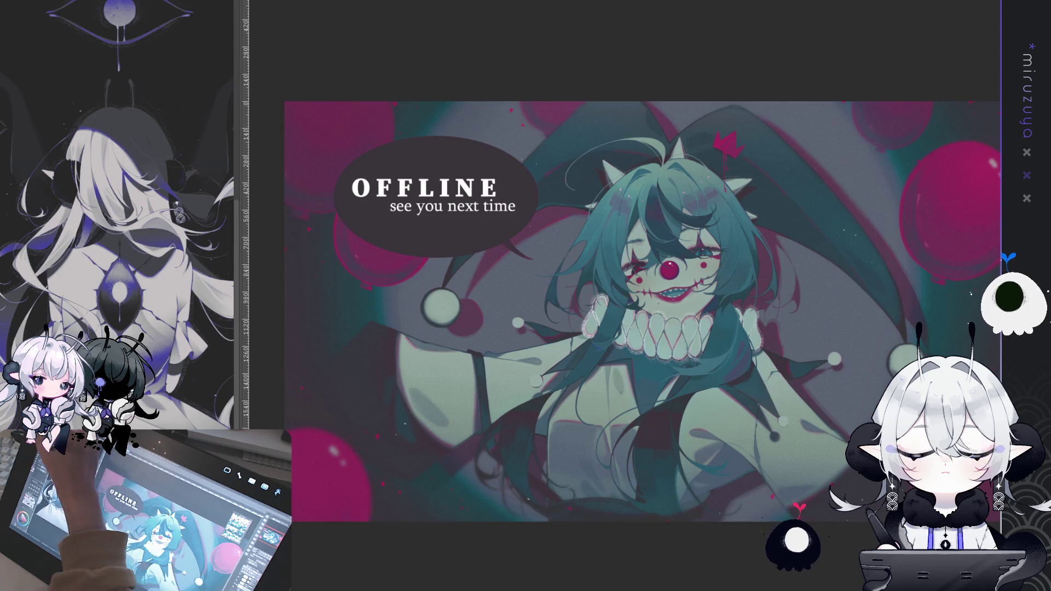
key("ctrl+d")
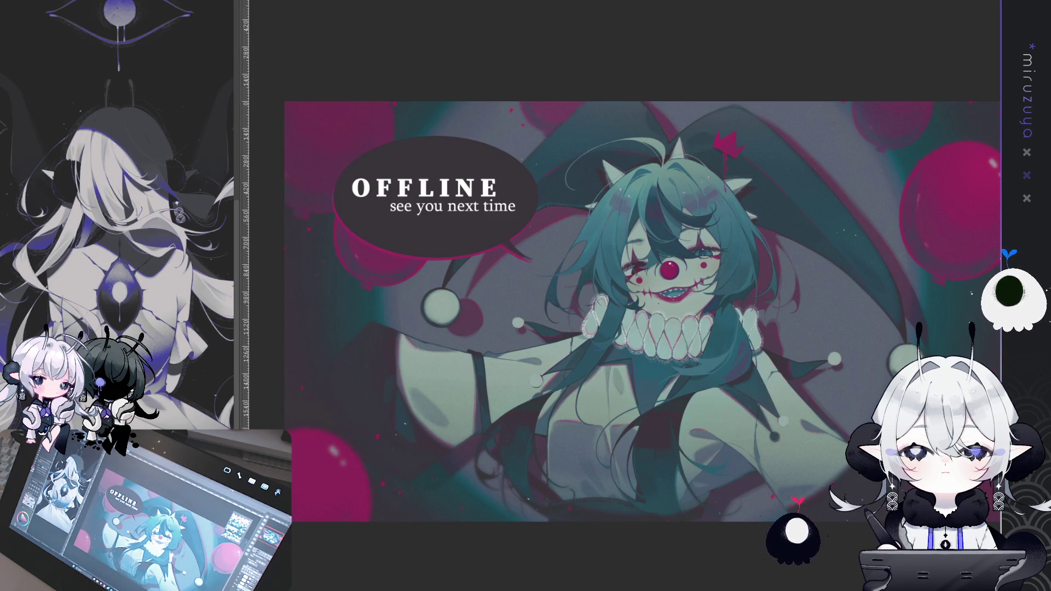
key("ctrl+minus")
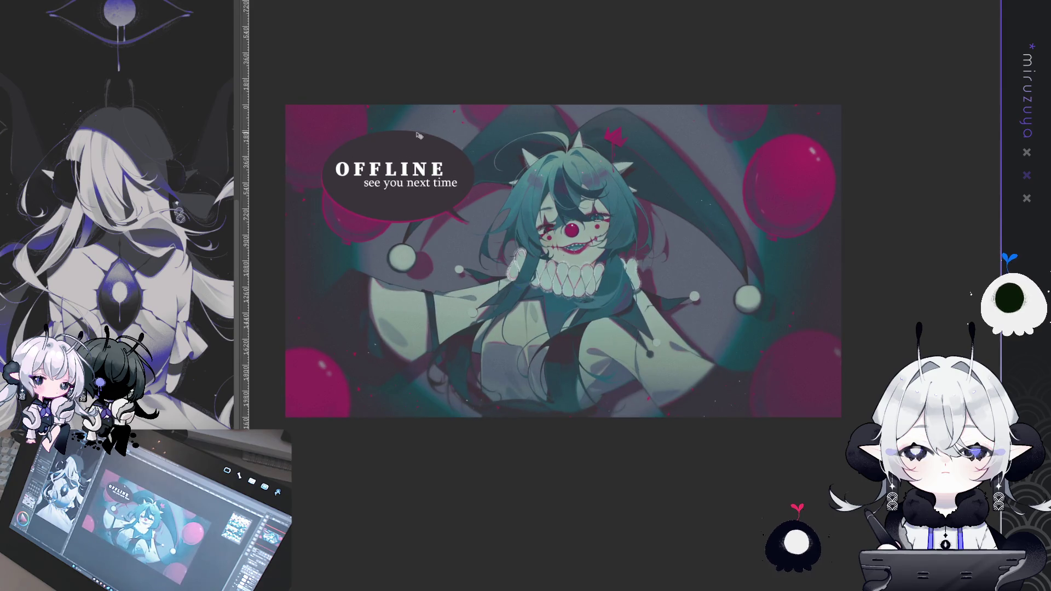
Step: Zoom in on the speech bubble area below the 'see you next time' line
scroll(423, 135, "up", 1)
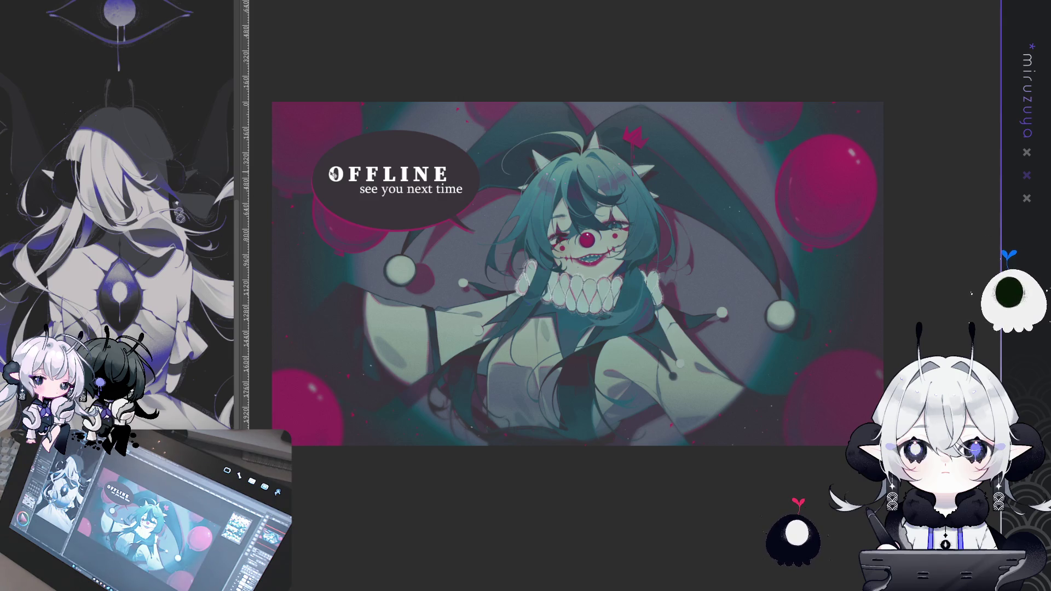
scroll(332, 167, "up", 4)
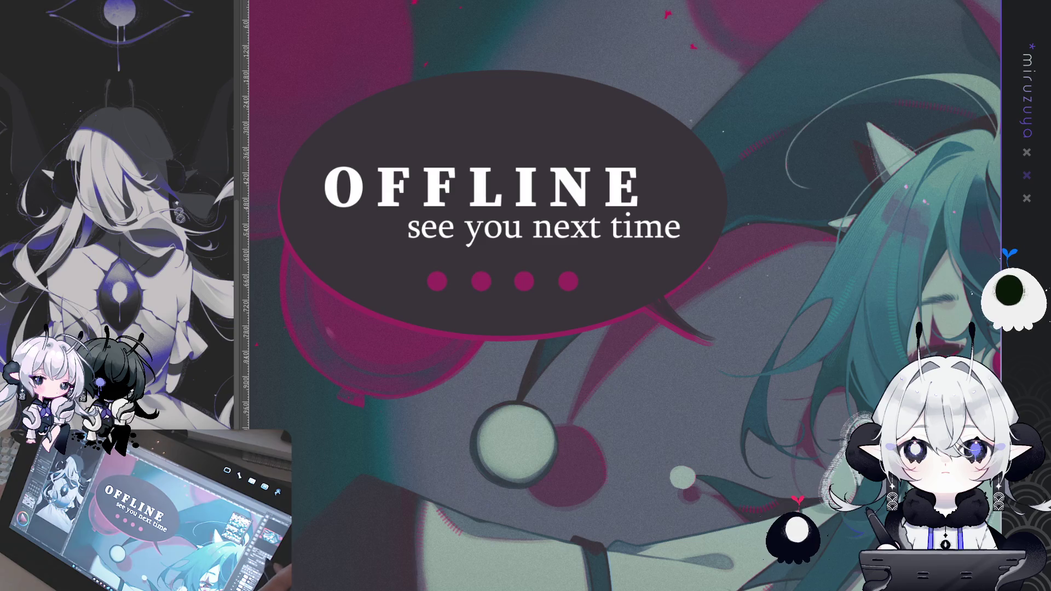
Step: Zoom out to fit the illustration, then select all with Ctrl+A
scroll(623, 295, "down", 3)
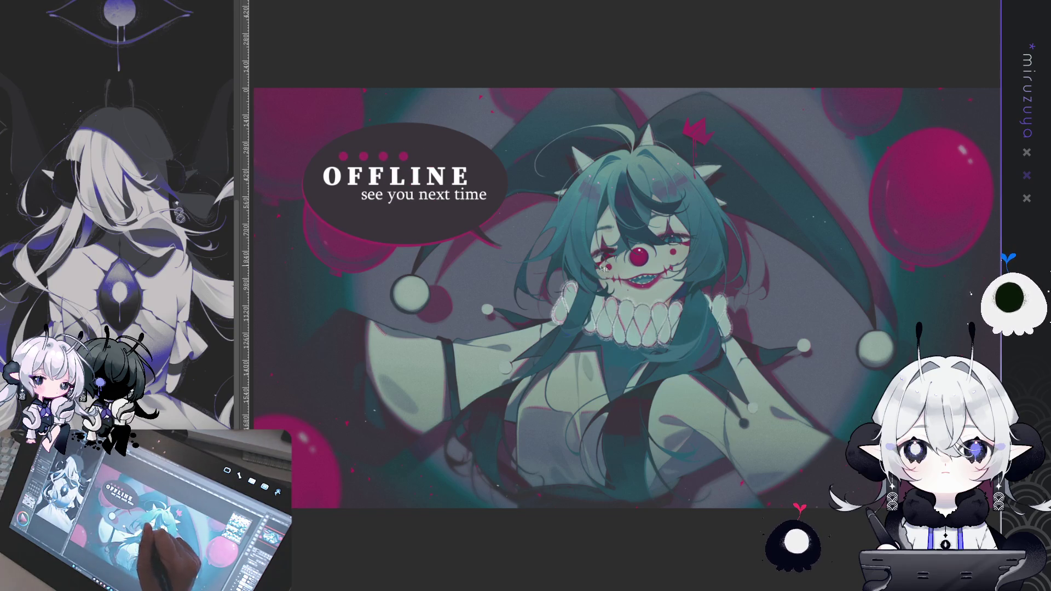
key("ctrl+a")
Step: Clear the selection and switch to the elf girl sketch document
left_click(544, 523)
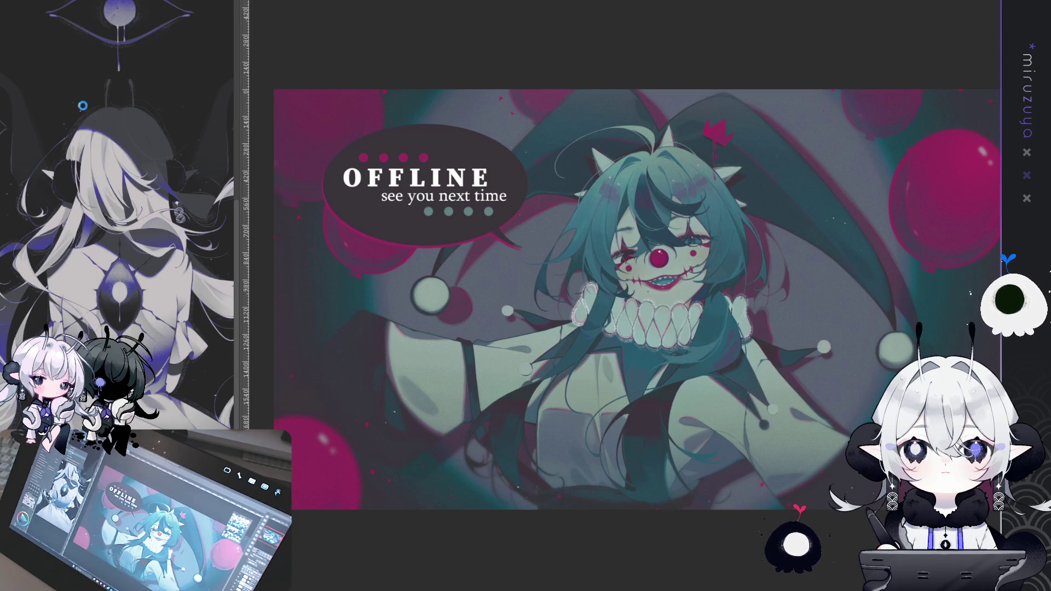
key("ctrl+o")
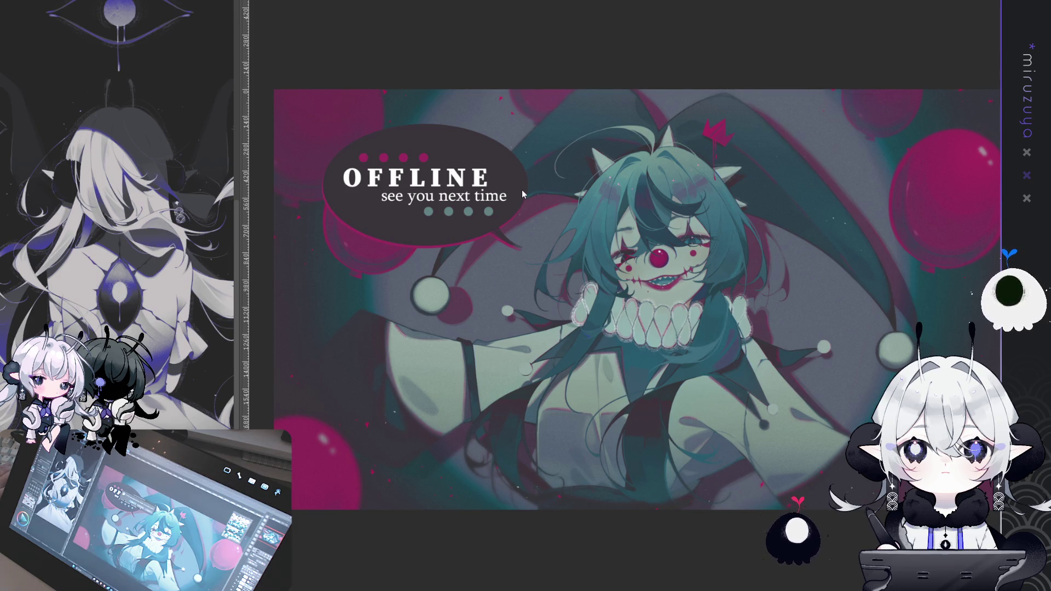
key("ctrl+Tab")
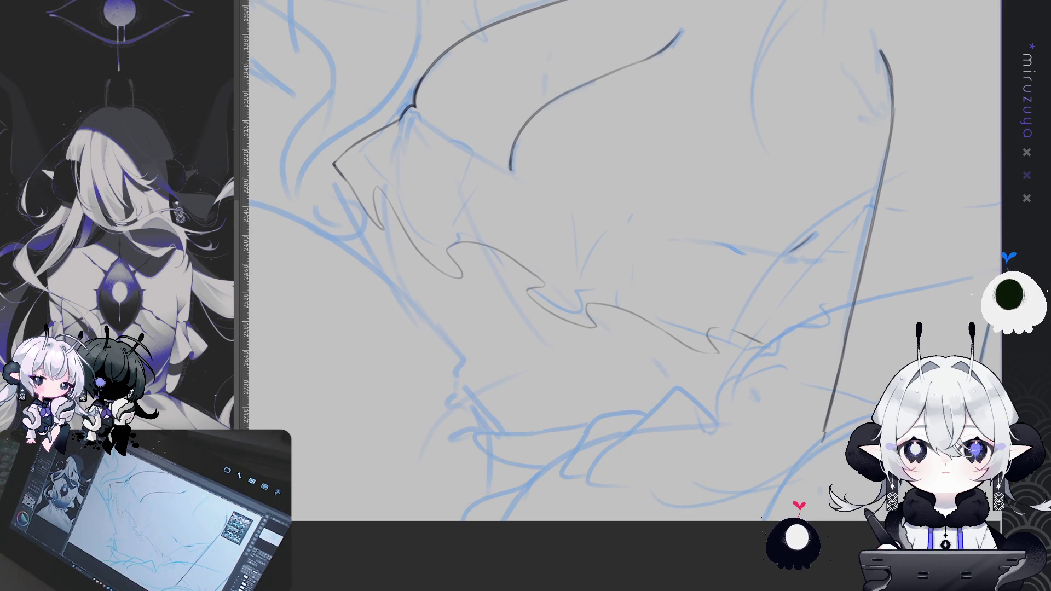
Step: Ink gray fold lines down the ruffled cuff over the blue sketch
left_click_drag(602, 273, 576, 289)
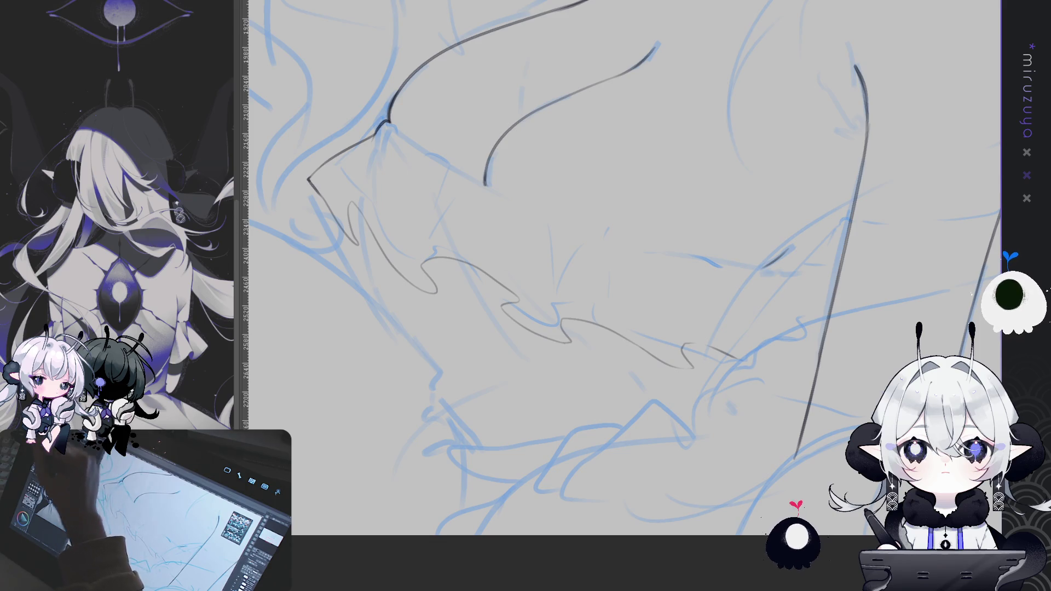
left_click_drag(602, 273, 526, 224)
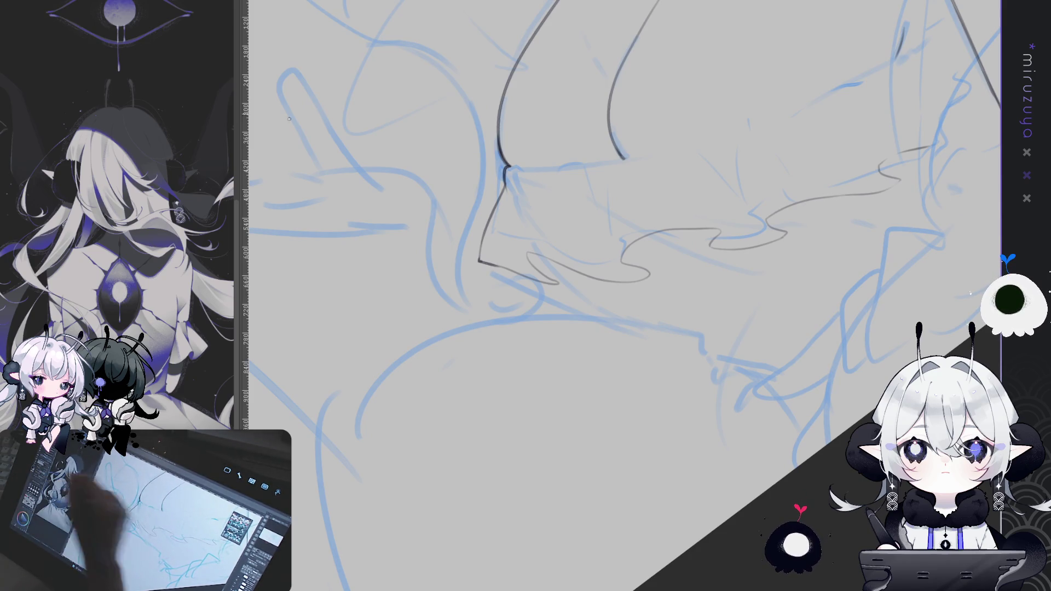
left_click_drag(541, 171, 538, 184)
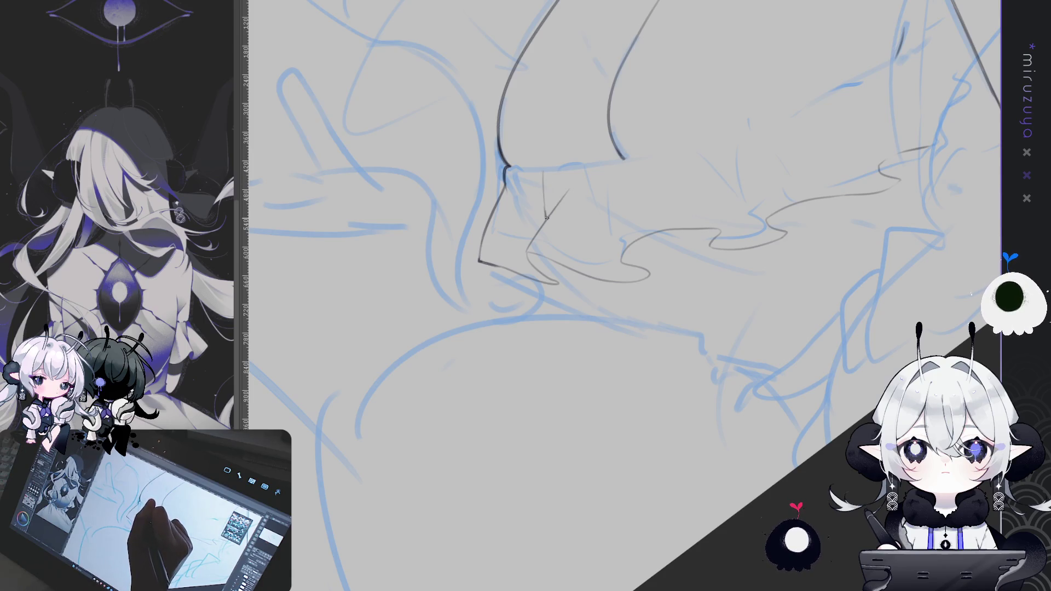
mouse_move(546, 217)
left_mouse_down()
mouse_move(510, 242)
mouse_move(507, 295)
mouse_move(506, 243)
mouse_move(521, 283)
left_mouse_up()
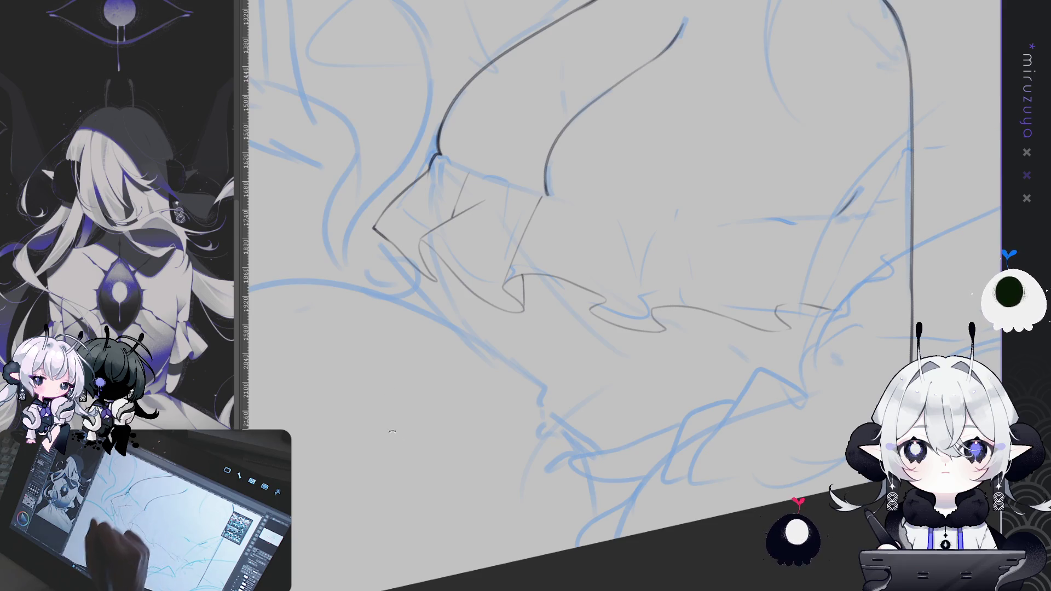
left_click_drag(388, 421, 445, 344)
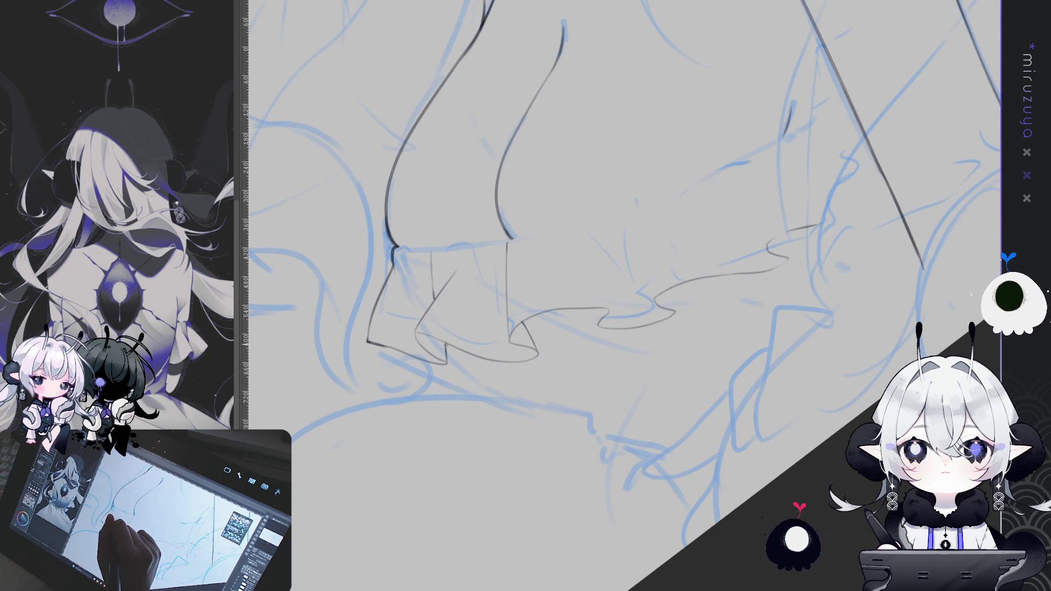
left_click_drag(627, 203, 427, 221)
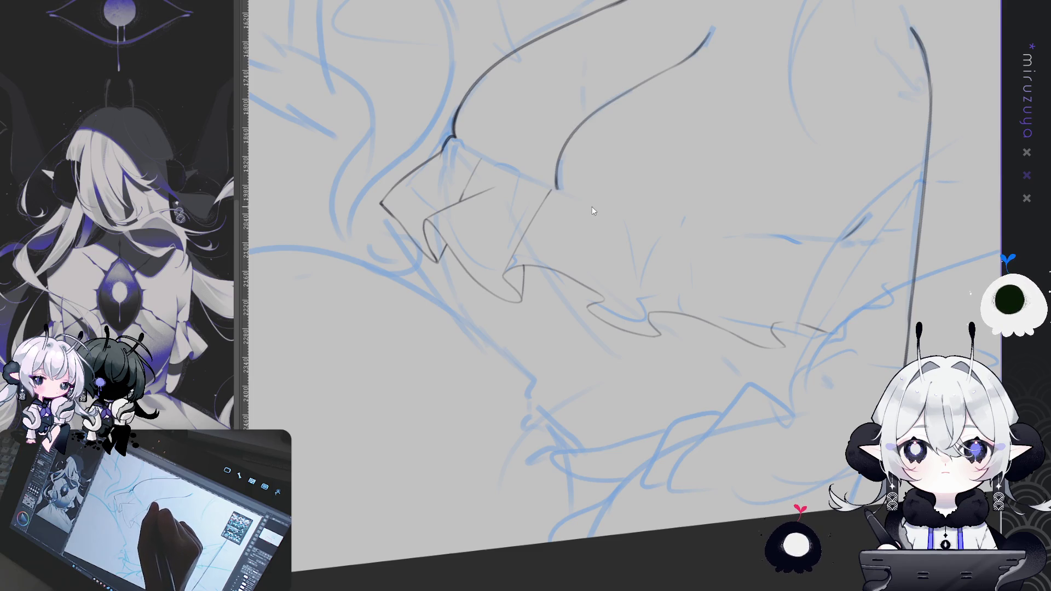
left_click_drag(591, 206, 601, 297)
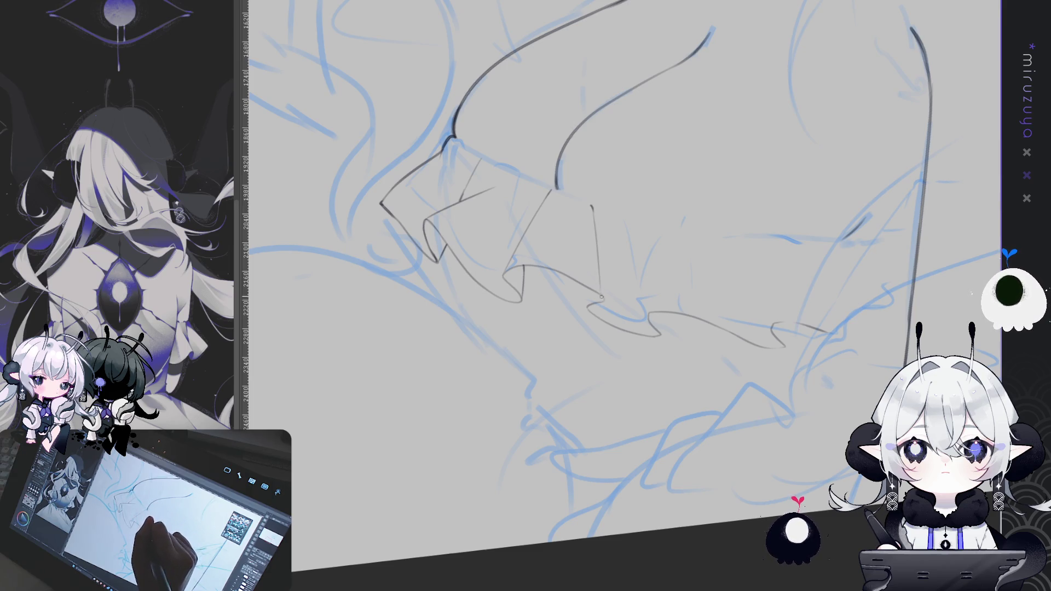
left_click_drag(591, 206, 605, 298)
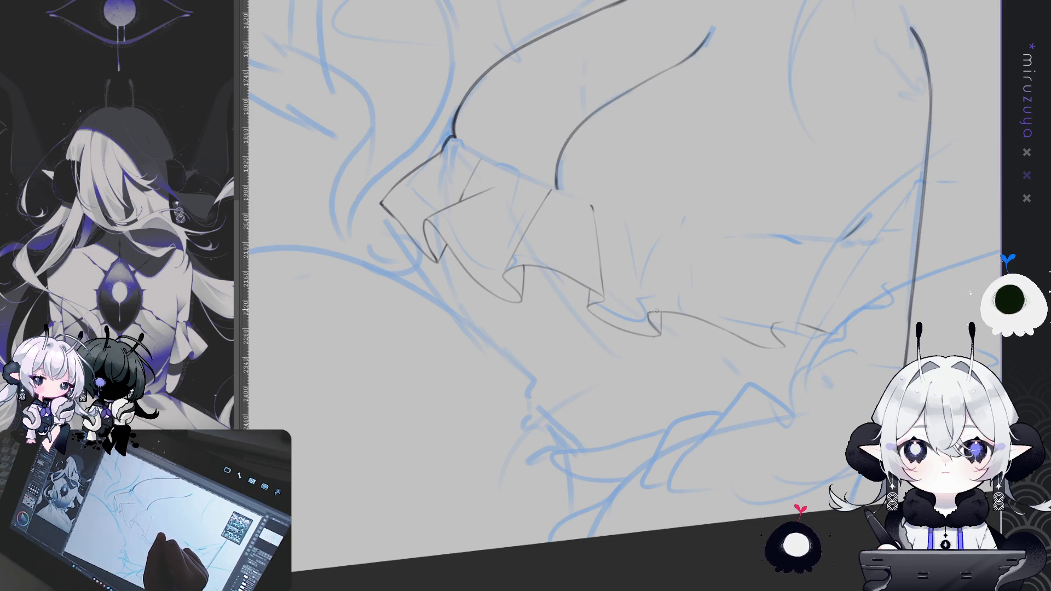
mouse_move(670, 287)
left_mouse_down()
mouse_move(648, 309)
mouse_move(699, 258)
mouse_move(677, 278)
left_mouse_up()
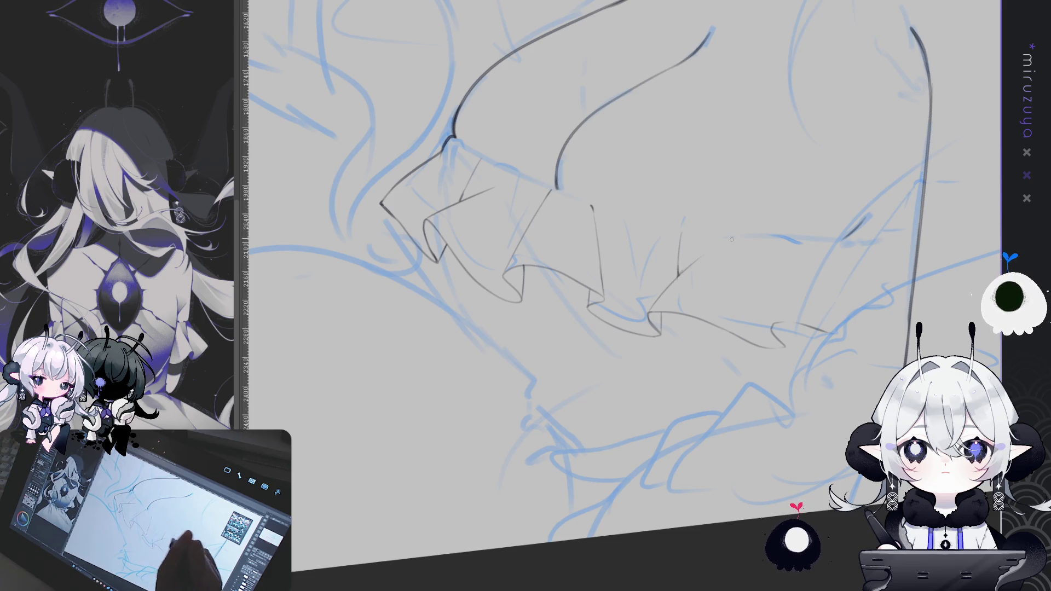
left_click_drag(866, 366, 760, 380)
Step: Undo stray short strokes, then ink a longer diagonal gray line along the ruffle's lower hem
key("ctrl+z")
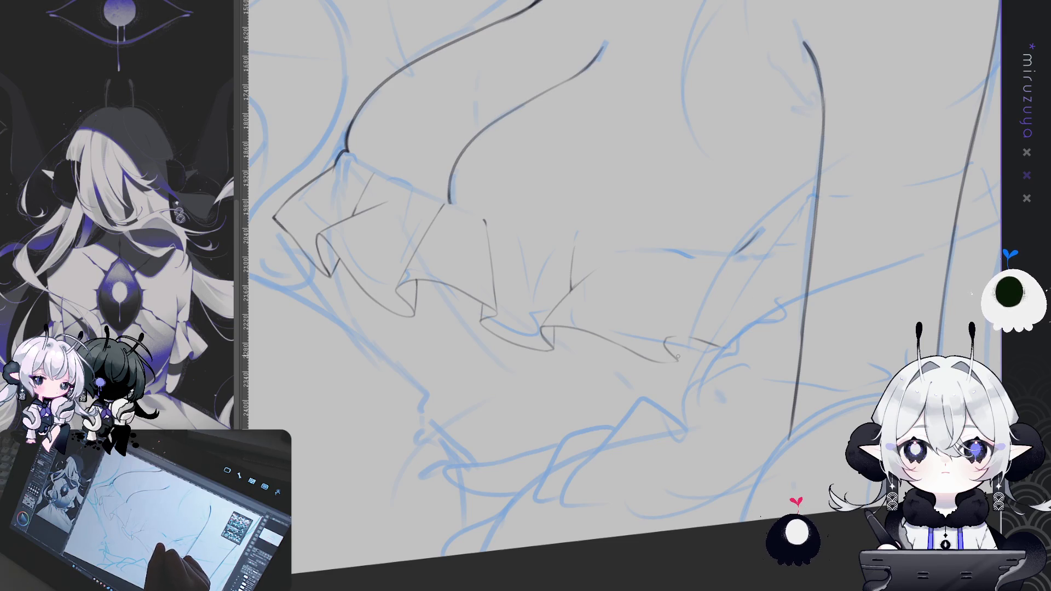
key("ctrl+z")
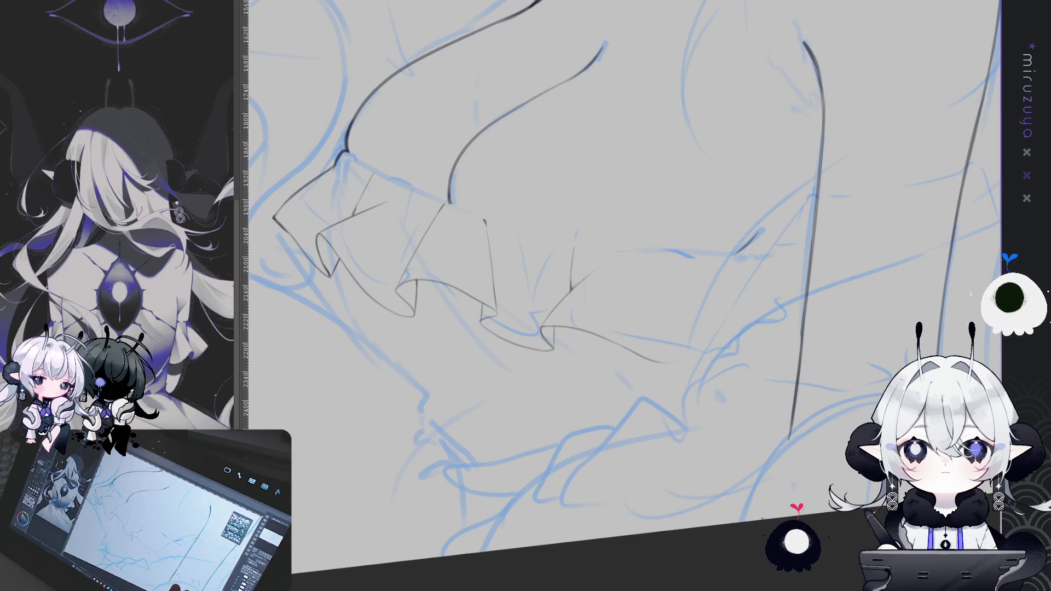
scroll(624, 274, "down", 3)
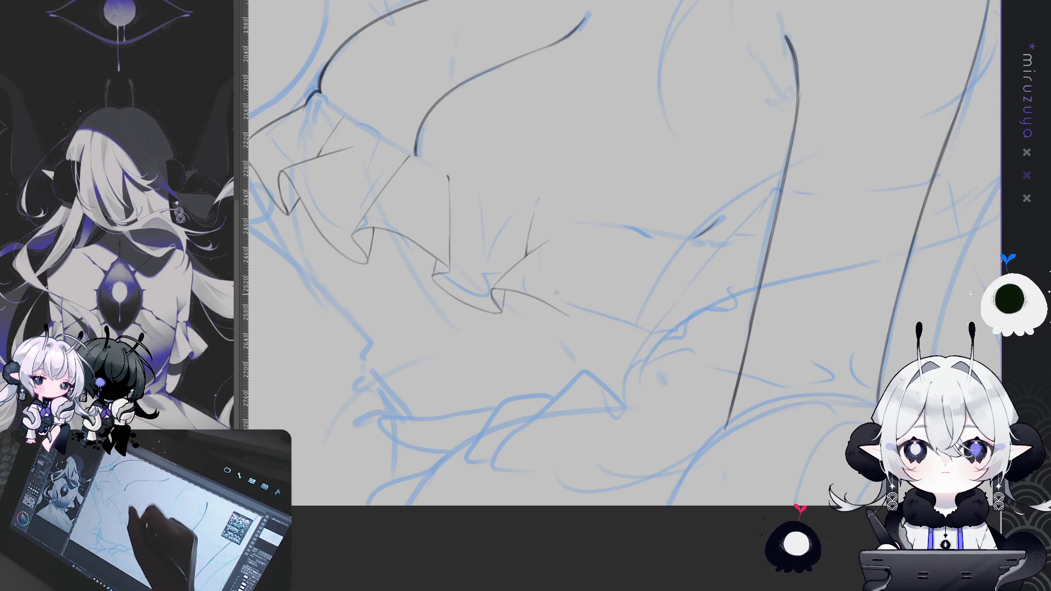
left_click_drag(564, 311, 627, 342)
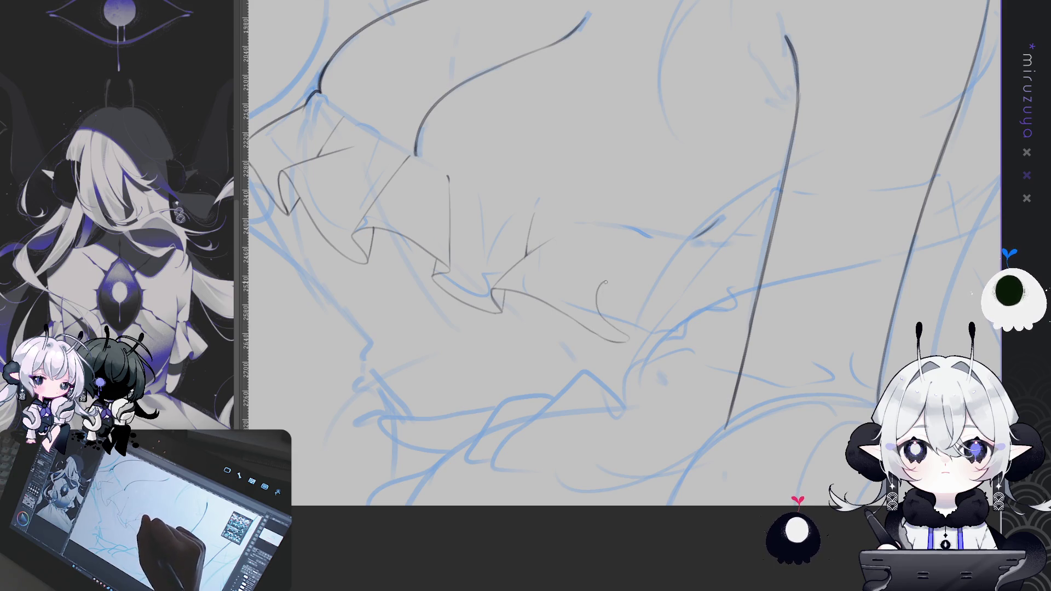
key("ctrl+z")
left_click_drag(626, 339, 602, 301)
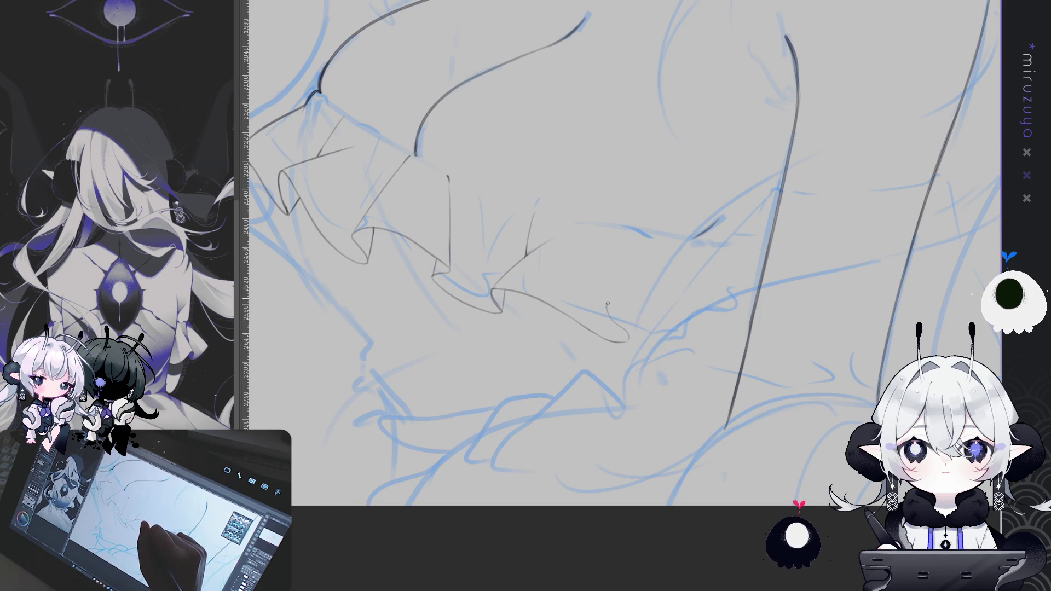
left_click_drag(621, 301, 683, 356)
left_click_drag(636, 306, 710, 367)
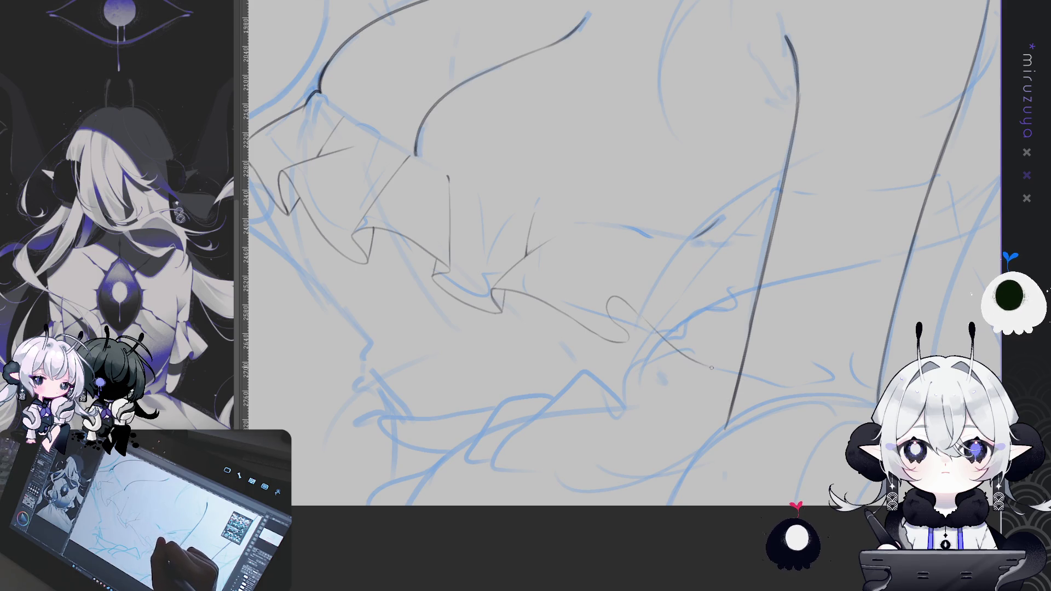
left_click_drag(637, 308, 710, 360)
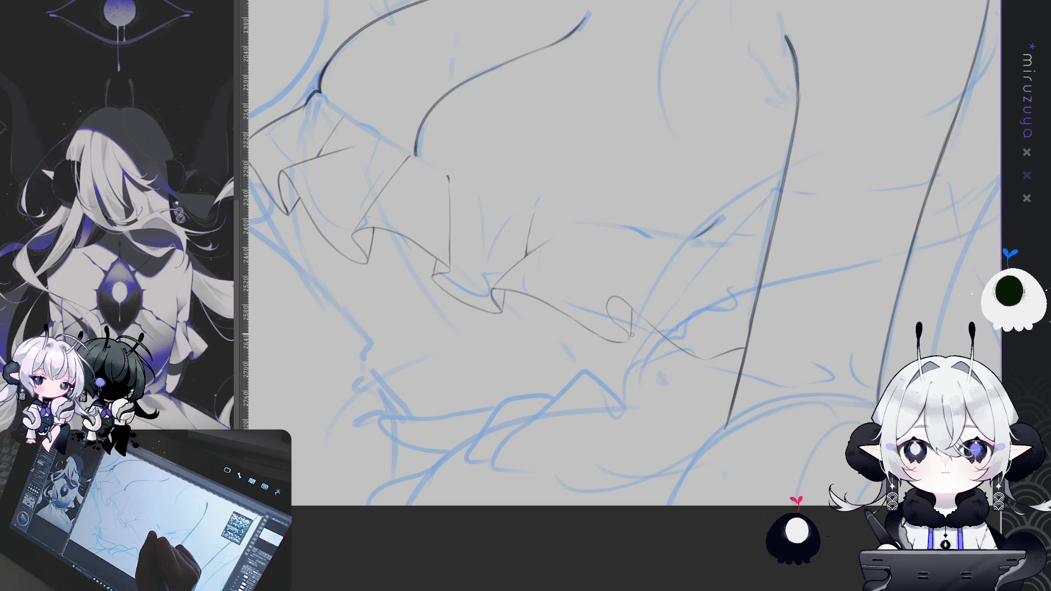
mouse_move(628, 340)
left_mouse_down()
mouse_move(635, 311)
mouse_move(803, 167)
mouse_move(629, 308)
left_mouse_up()
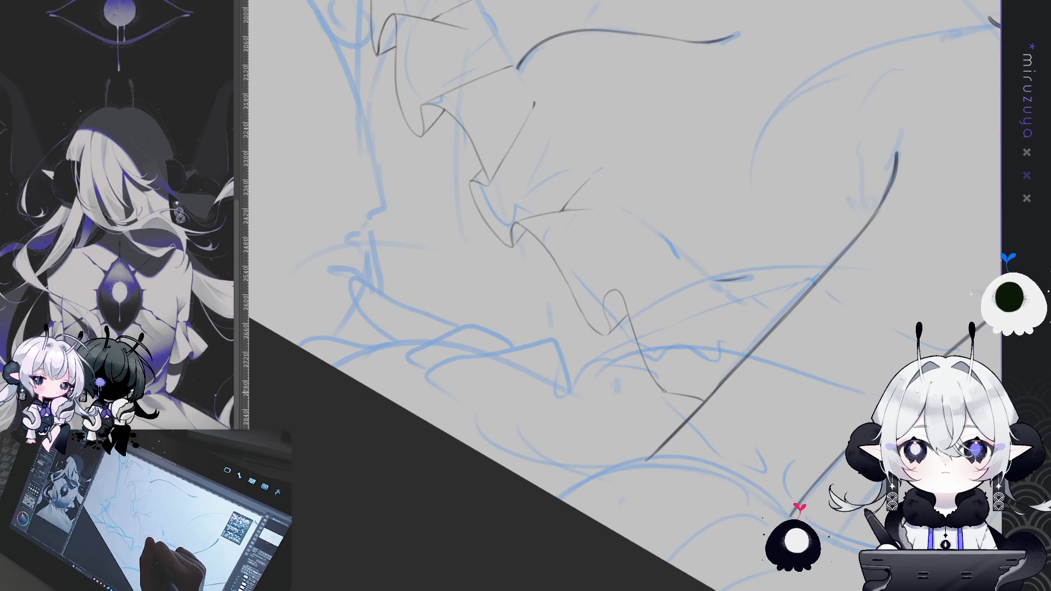
Step: Ink gray edge and crease lines along the ruffle, redoing the left-edge line shorter
left_click_drag(617, 418, 632, 303)
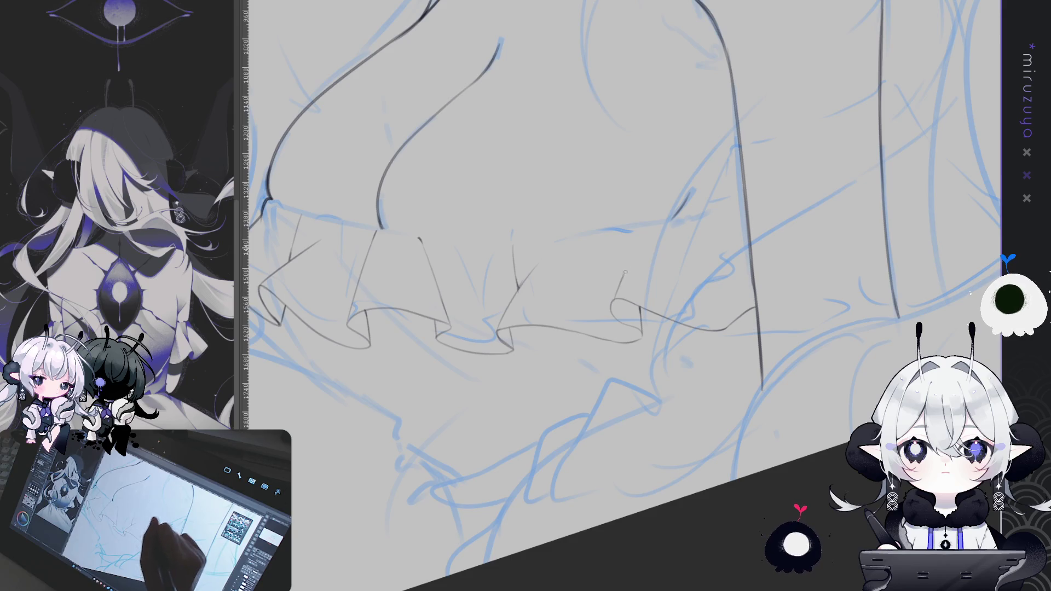
left_click_drag(612, 303, 655, 228)
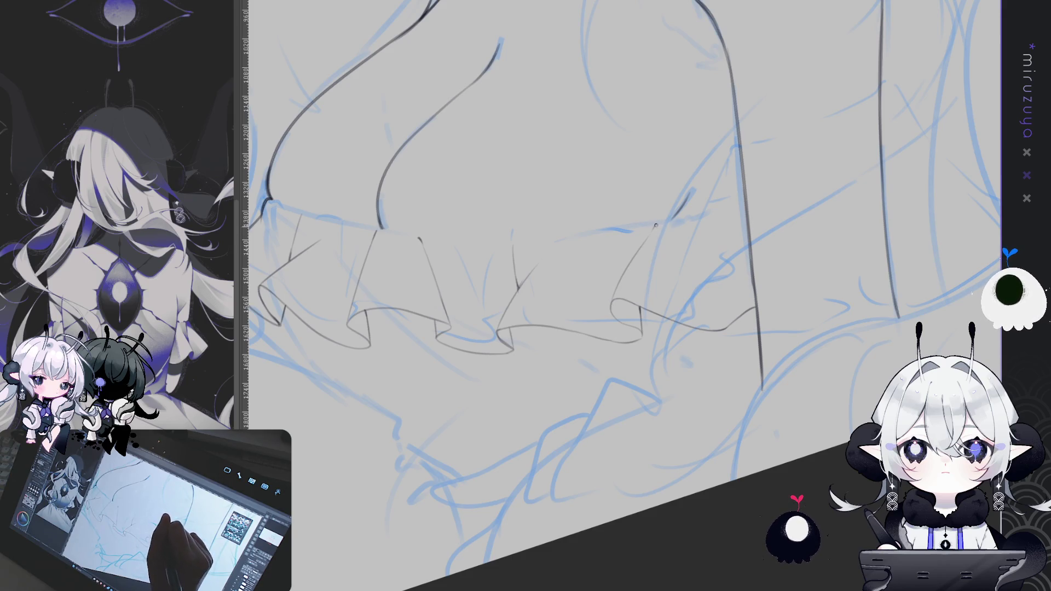
mouse_move(743, 231)
left_mouse_down()
mouse_move(822, 460)
mouse_move(541, 213)
left_mouse_up()
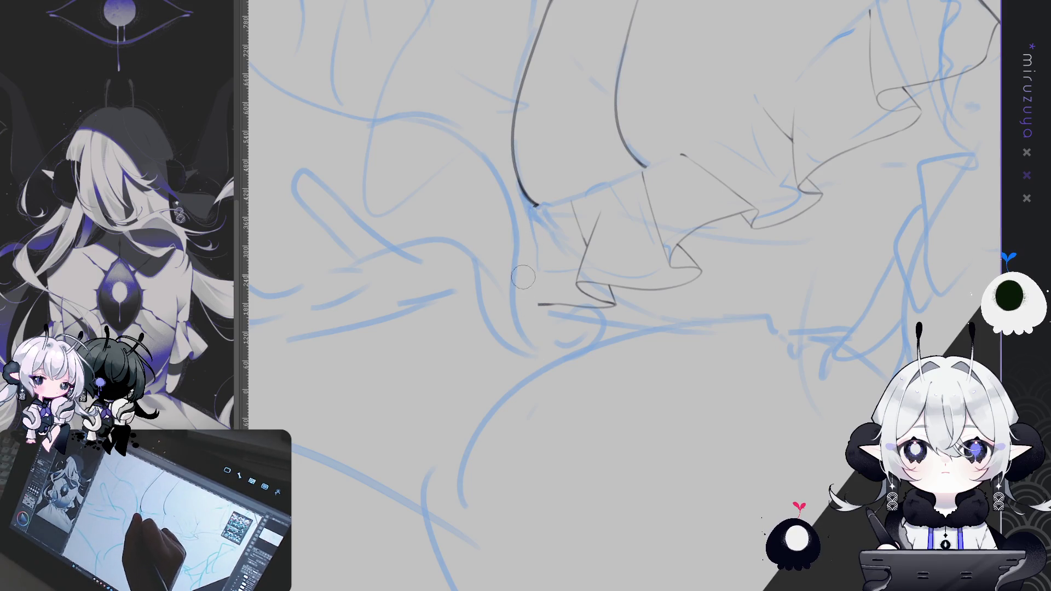
left_click_drag(535, 207, 496, 302)
mouse_move(594, 298)
left_mouse_down()
mouse_move(604, 204)
mouse_move(587, 198)
left_mouse_up()
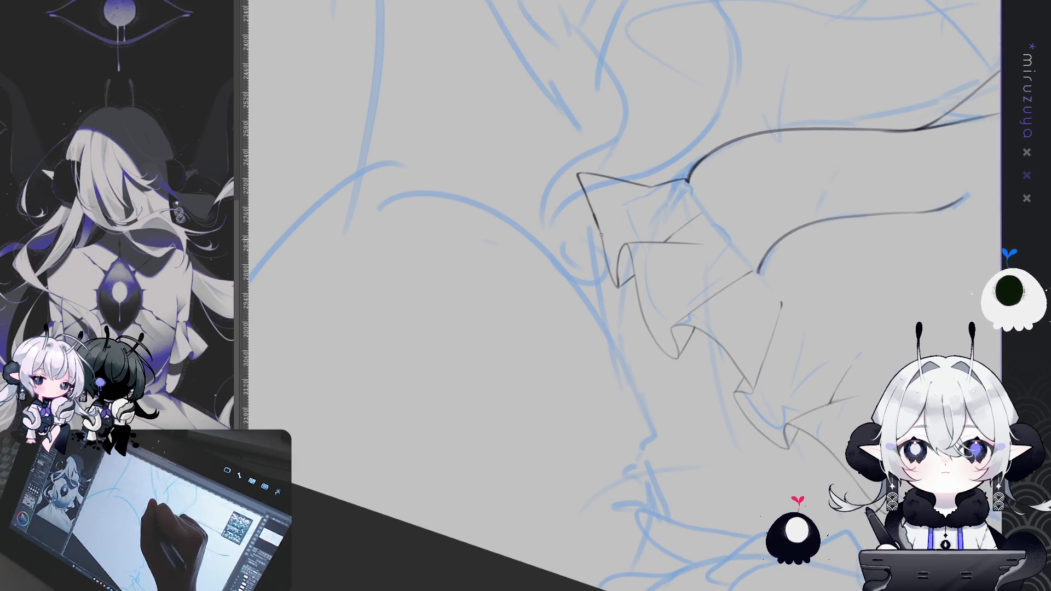
mouse_move(577, 175)
left_mouse_down()
mouse_move(572, 246)
mouse_move(605, 298)
left_mouse_up()
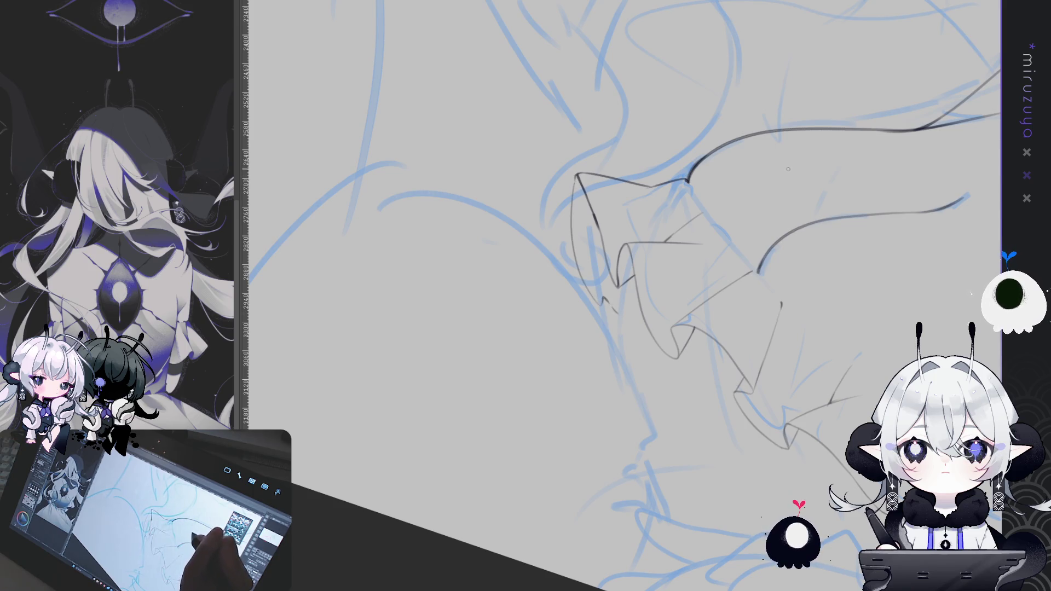
key("ctrl+z")
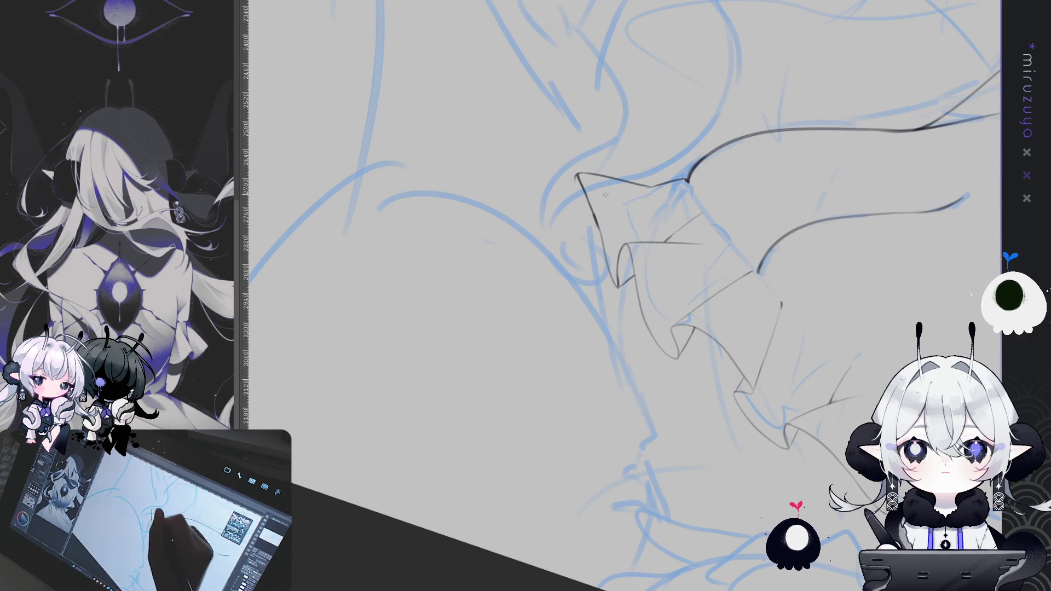
key("ctrl+z")
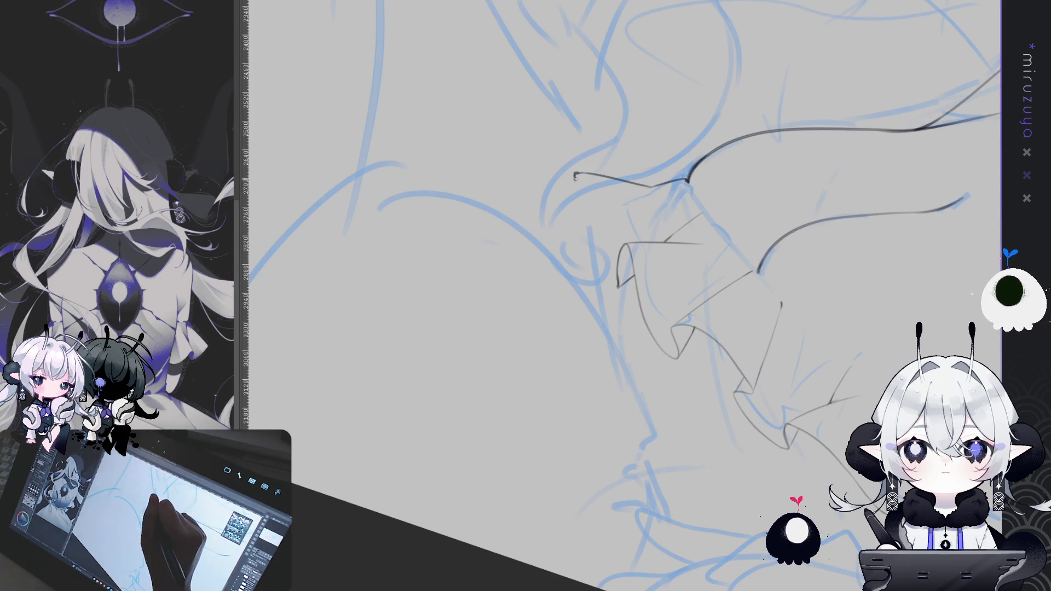
left_click_drag(574, 174, 591, 257)
key("ctrl+z")
left_click_drag(575, 174, 576, 220)
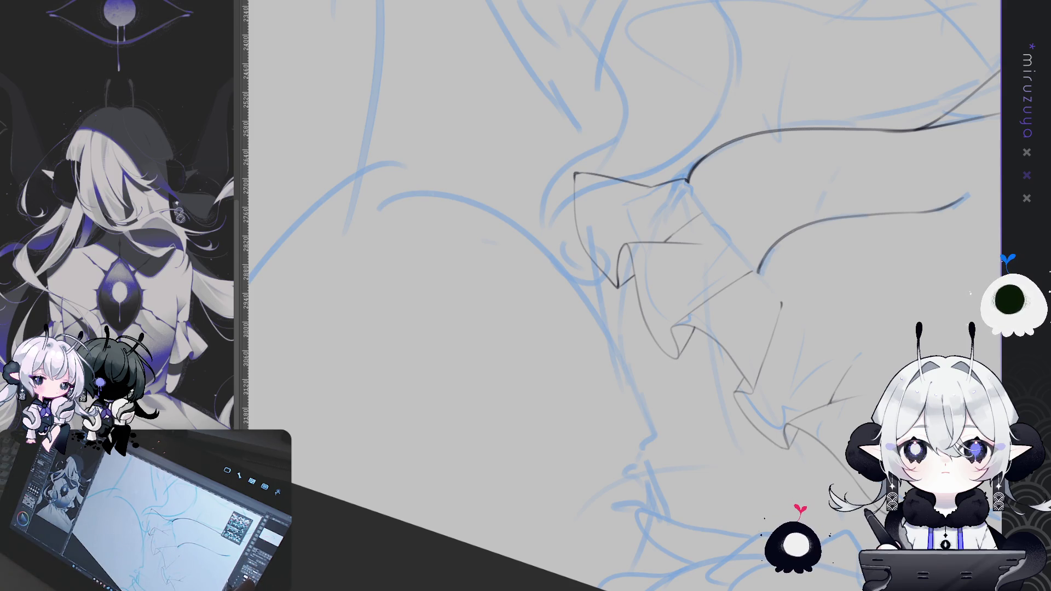
Step: Pan over to the sleeve cuff and rotate the canvas so it lies horizontally
mouse_move(762, 384)
left_mouse_down()
mouse_move(730, 389)
mouse_move(757, 376)
mouse_move(628, 87)
left_mouse_up()
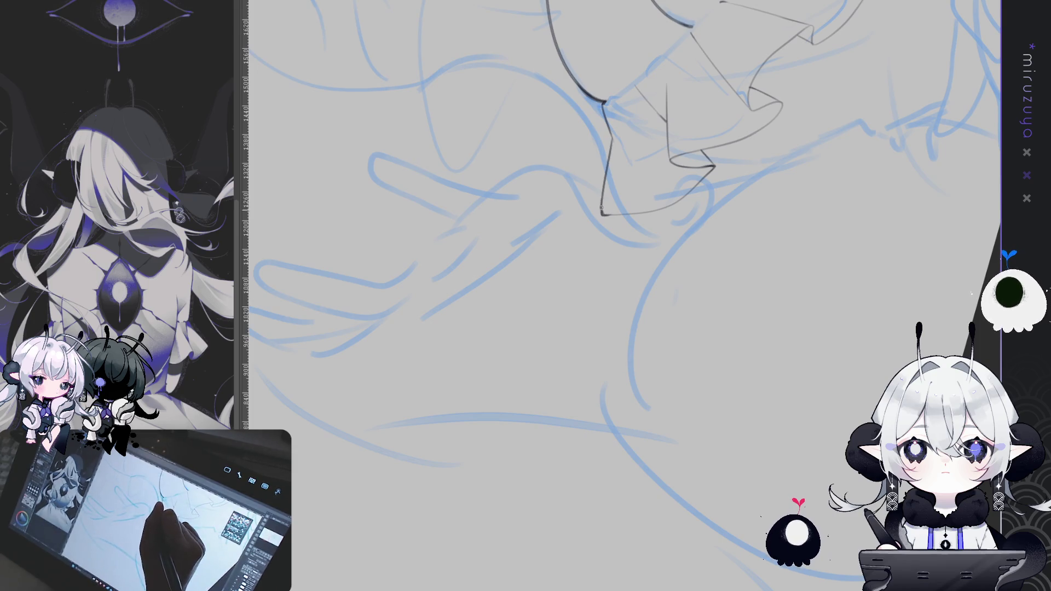
mouse_move(602, 200)
left_mouse_down()
mouse_move(882, 287)
mouse_move(623, 458)
mouse_move(576, 286)
left_mouse_up()
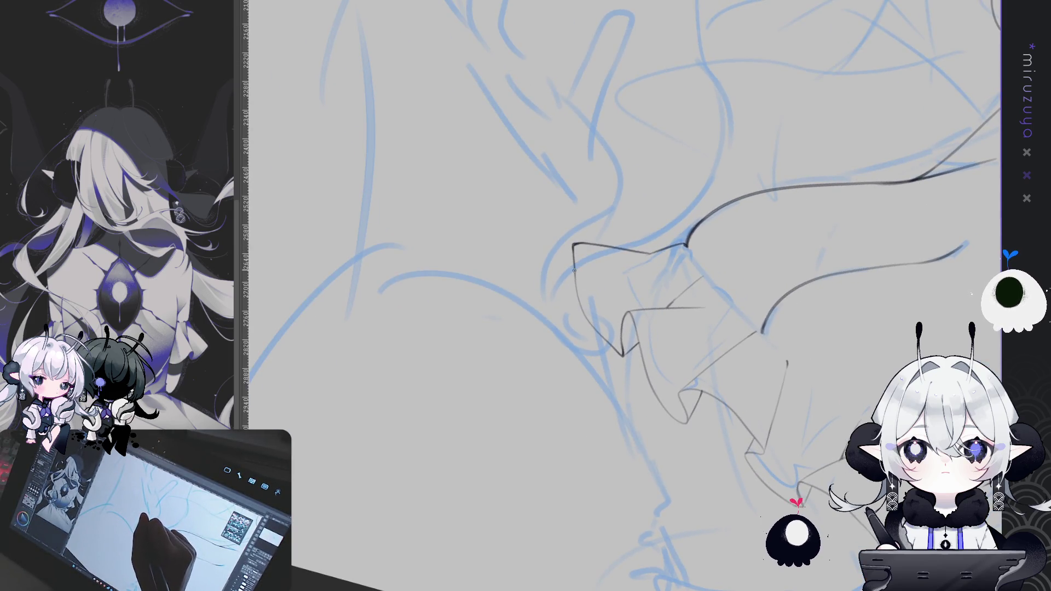
left_click_drag(602, 333, 532, 272)
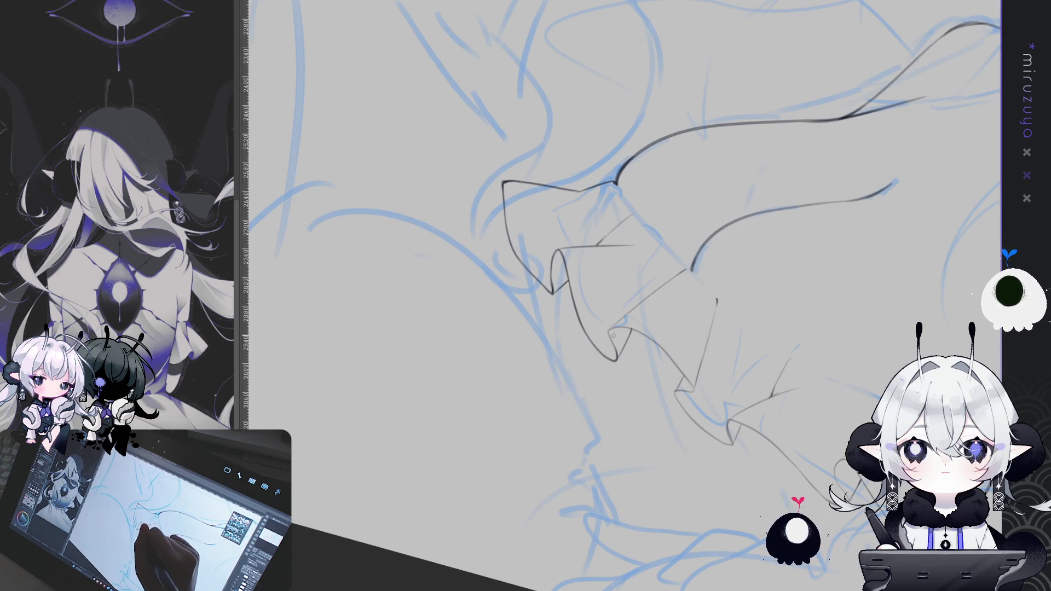
left_click_drag(589, 433, 677, 220)
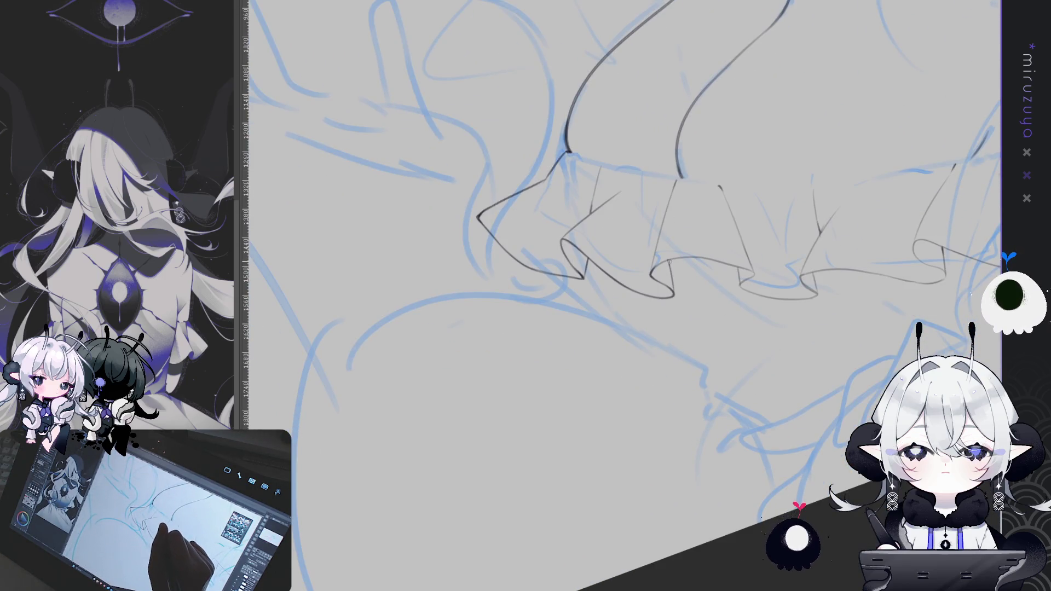
Step: Rotate, pan and zoom the canvas repeatedly so the ruffle sketch lies level for inking
left_click_drag(673, 294, 810, 356)
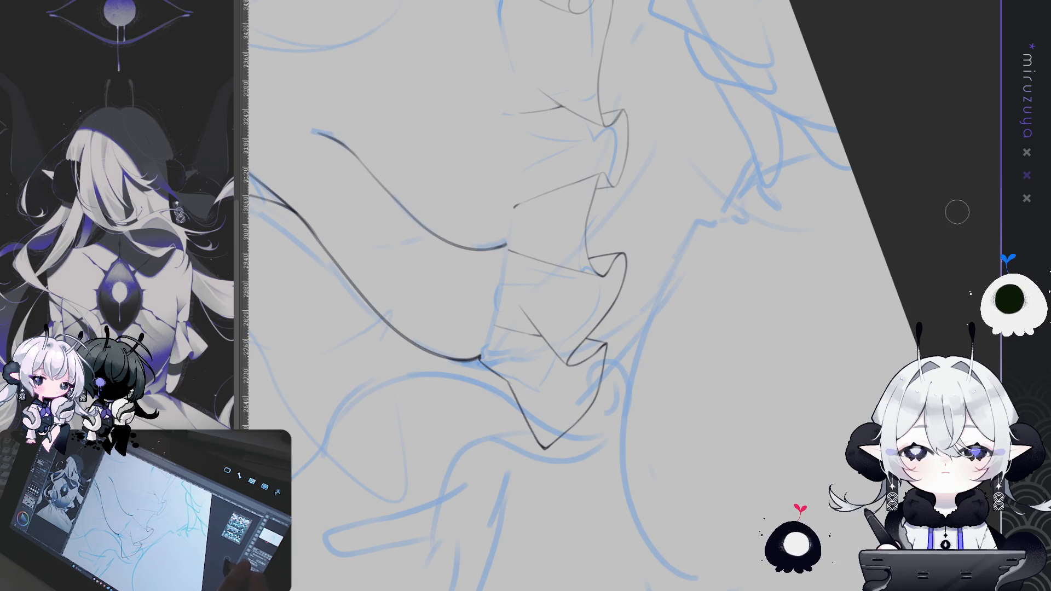
mouse_move(957, 212)
left_mouse_down()
mouse_move(261, 219)
mouse_move(646, 449)
left_mouse_up()
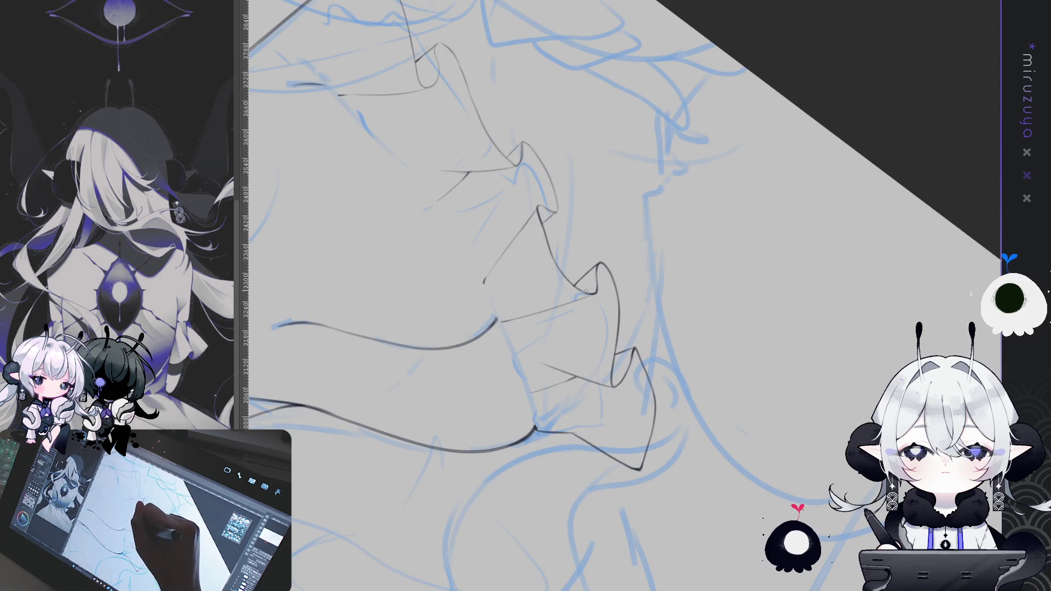
left_click_drag(558, 267, 642, 172)
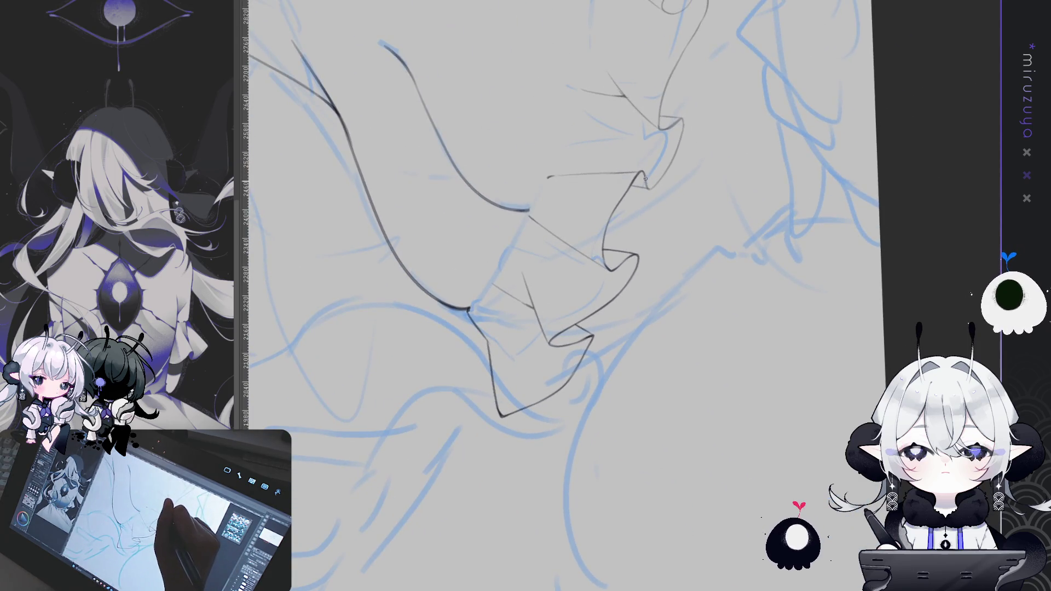
left_click_drag(668, 161, 566, 148)
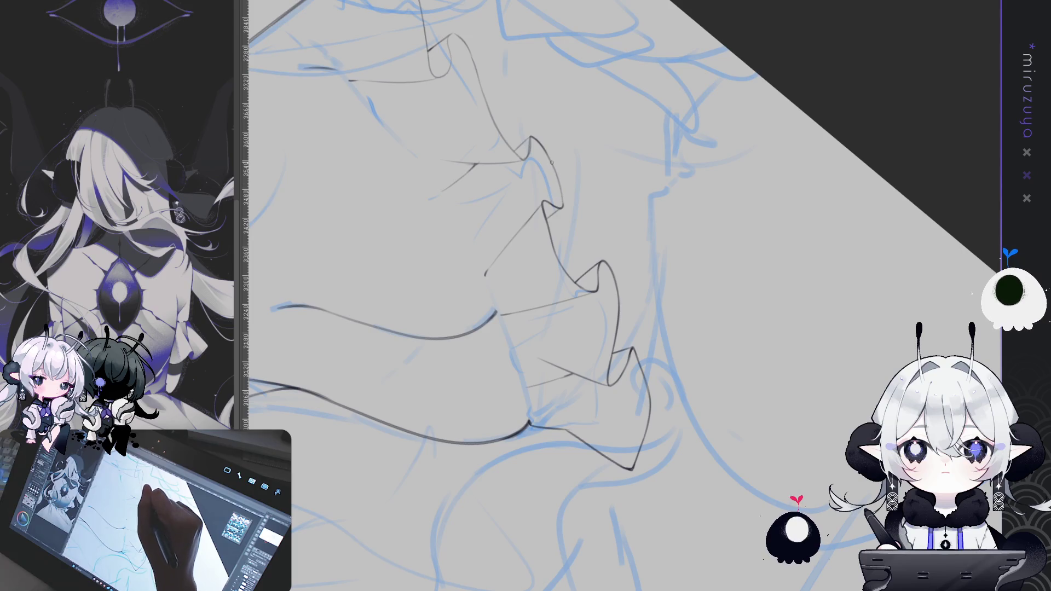
left_click_drag(590, 161, 674, 441)
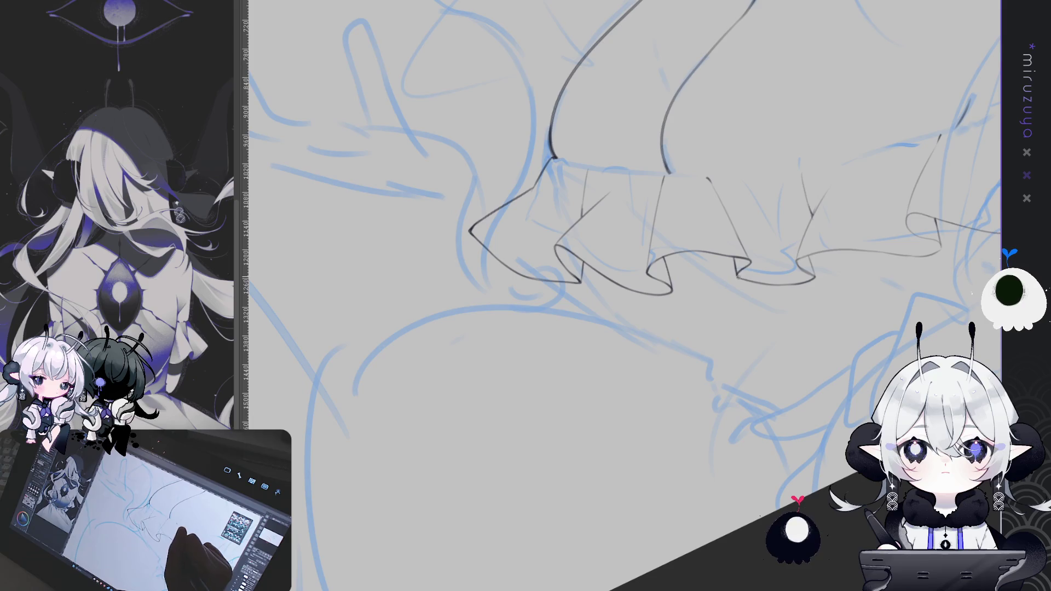
left_click_drag(659, 299, 617, 222)
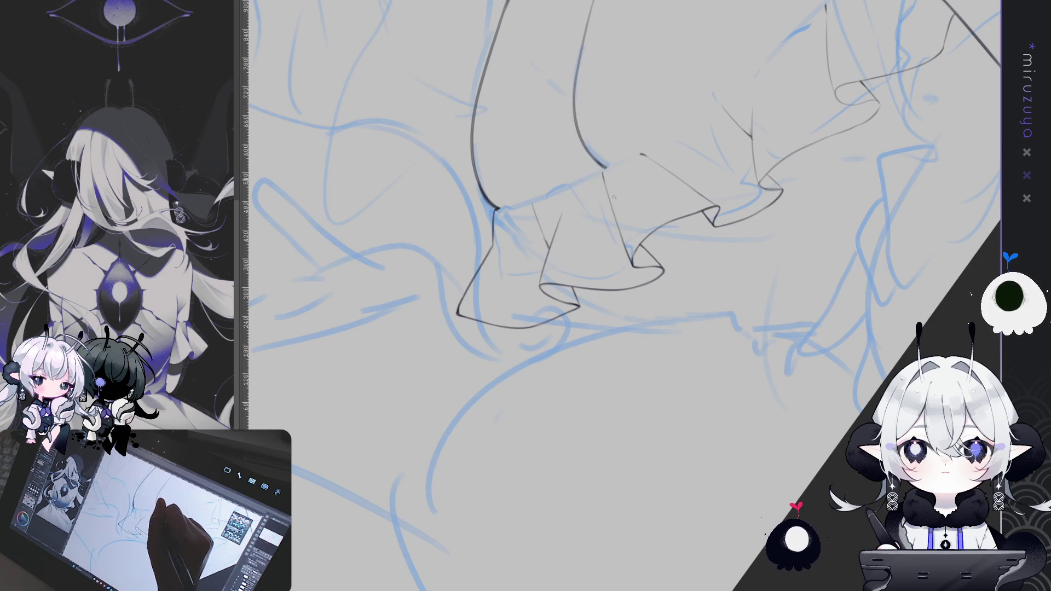
left_click_drag(632, 265, 630, 212)
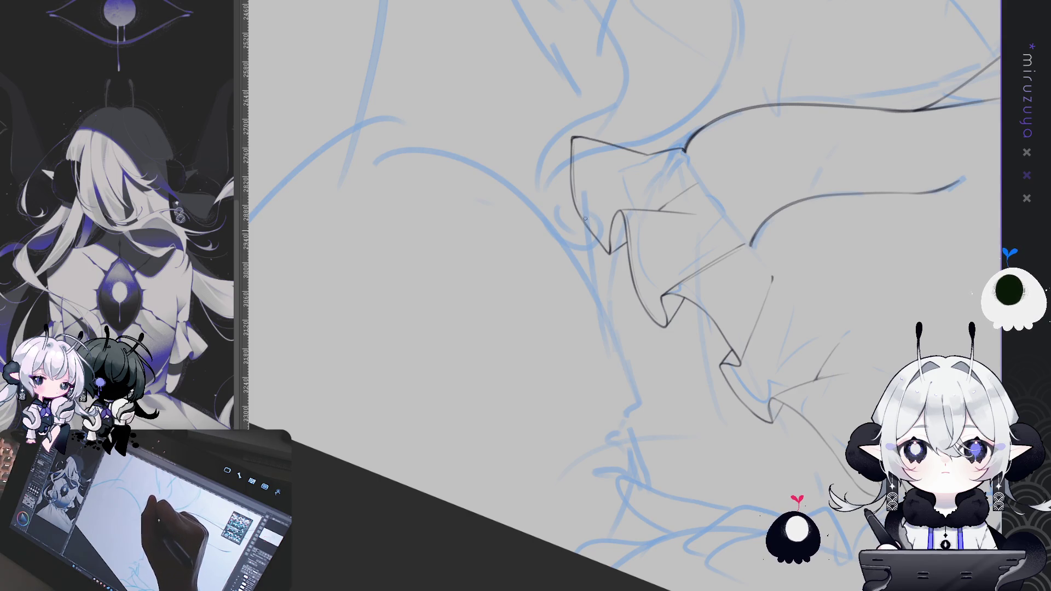
mouse_move(604, 243)
left_mouse_down()
mouse_move(847, 416)
mouse_move(648, 224)
left_mouse_up()
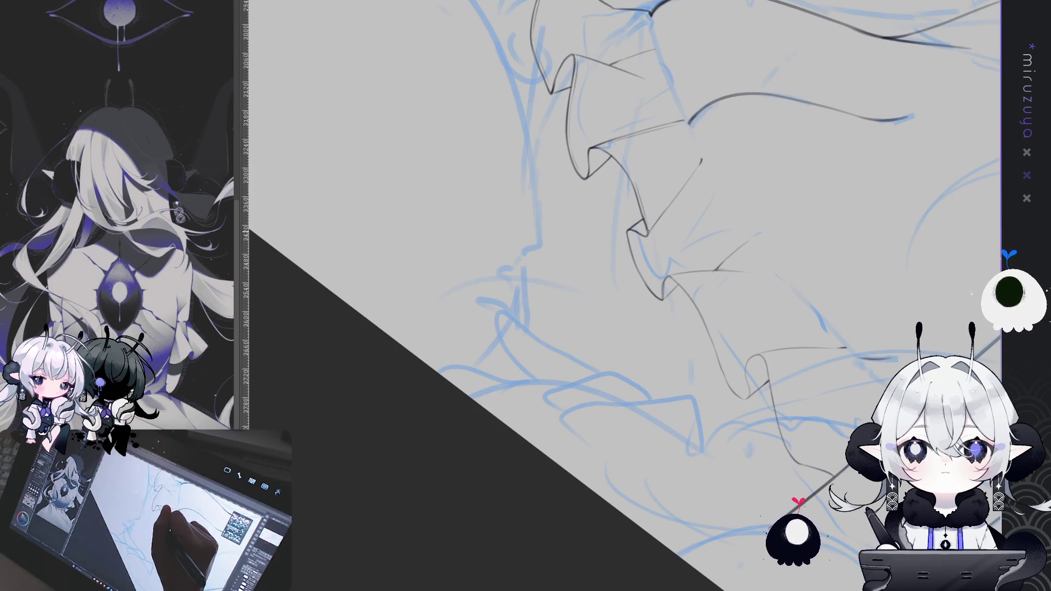
Step: Rotate and zoom the canvas until the cuff ruffle's sheet edge lies level
left_click_drag(652, 268, 637, 205)
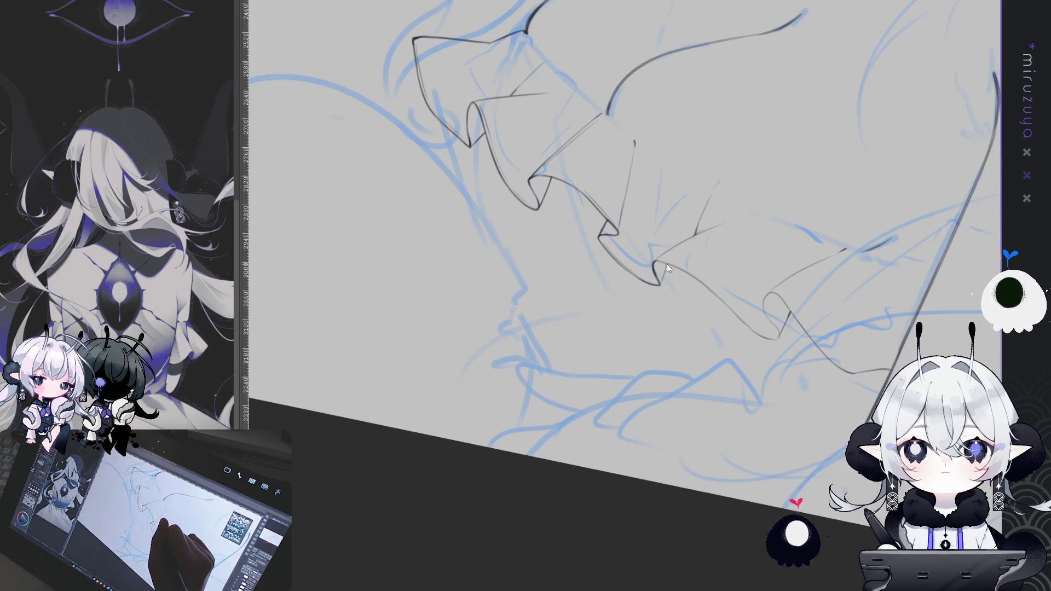
mouse_move(662, 282)
left_mouse_down()
mouse_move(646, 475)
mouse_move(739, 383)
mouse_move(563, 234)
left_mouse_up()
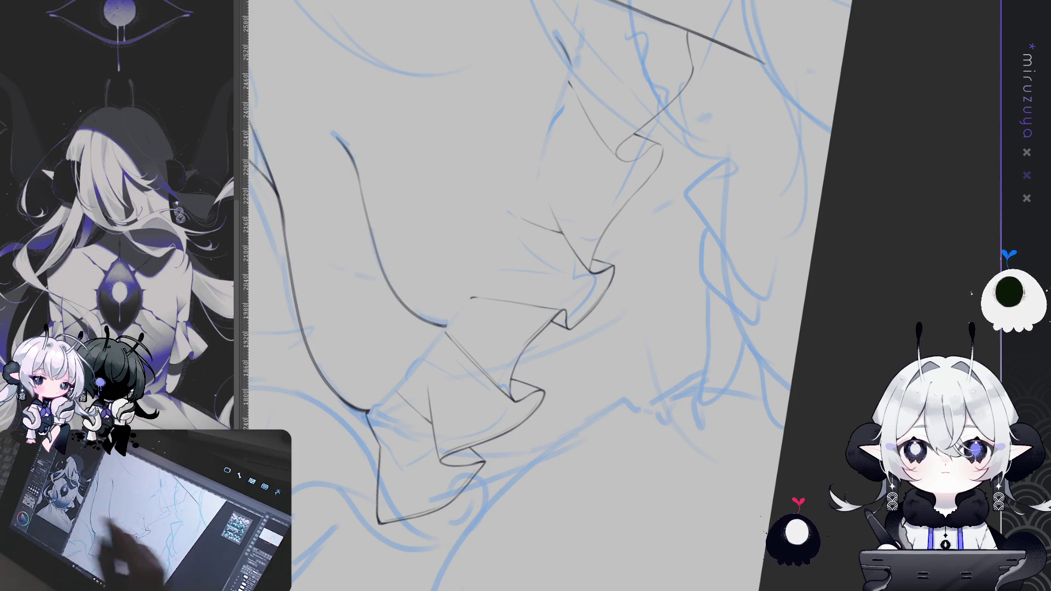
Step: Pan and rotate the view over to the next ruffle section beside the long diagonal edge
left_click_drag(834, 320, 546, 122)
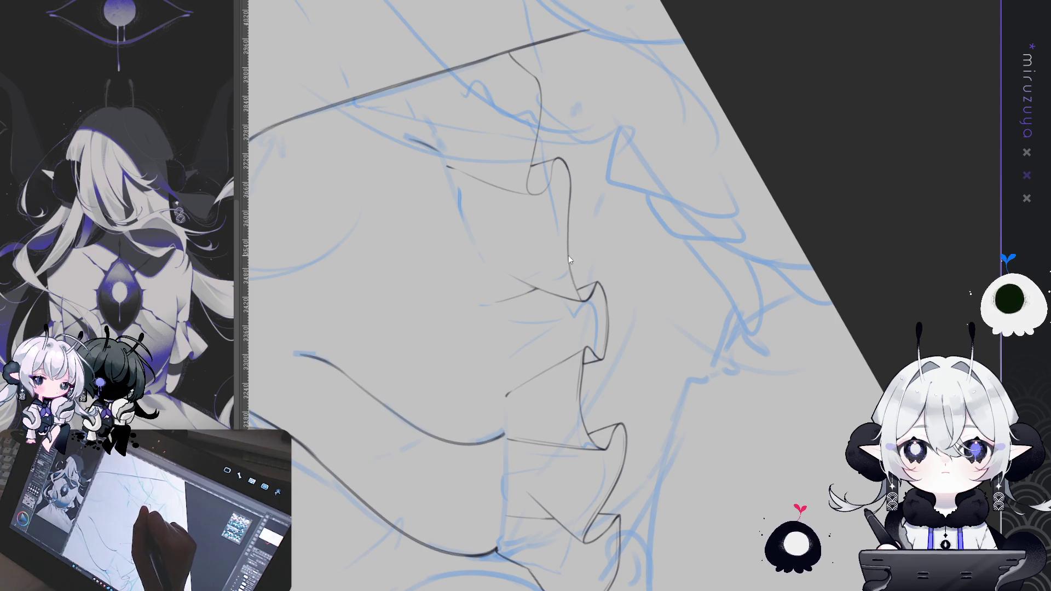
left_click_drag(585, 298, 600, 170)
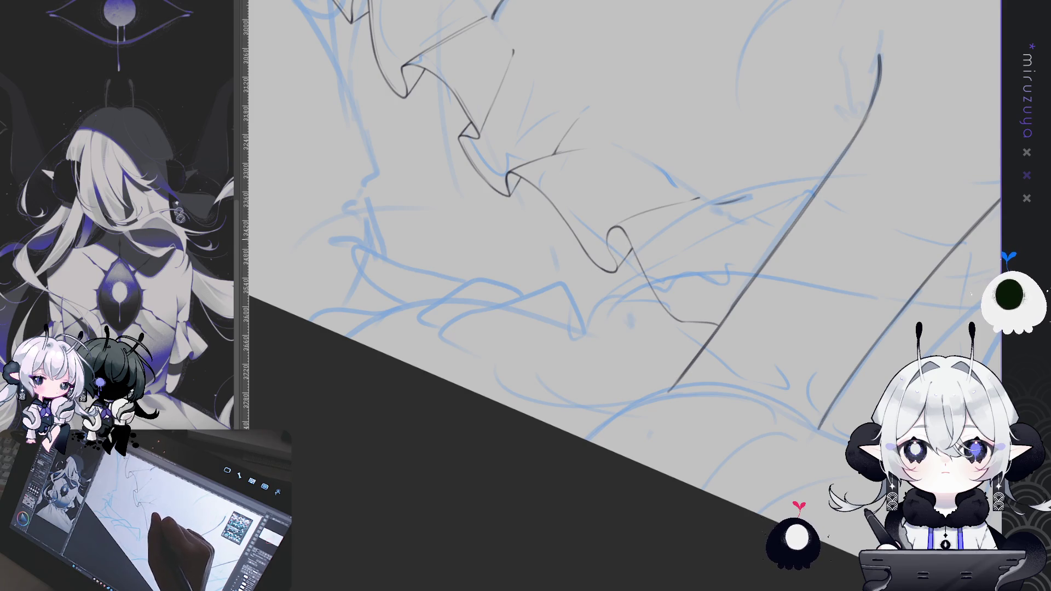
left_click_drag(689, 324, 552, 269)
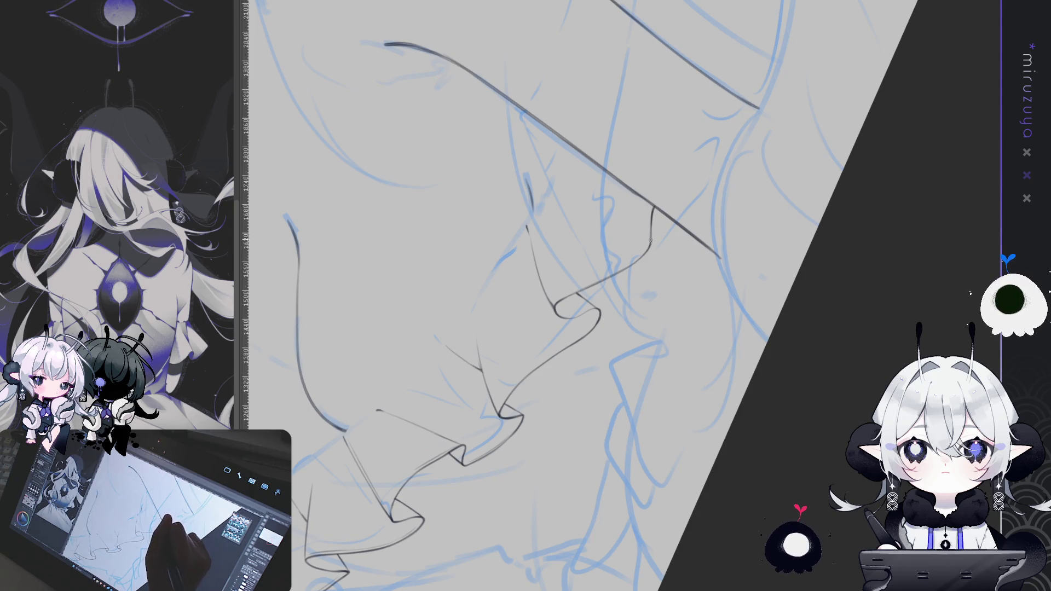
Step: Extend a lineart stroke down-right in the frill area, undoing its overshooting end
mouse_move(650, 230)
left_mouse_down()
mouse_move(814, 422)
mouse_move(814, 433)
mouse_move(775, 458)
left_mouse_up()
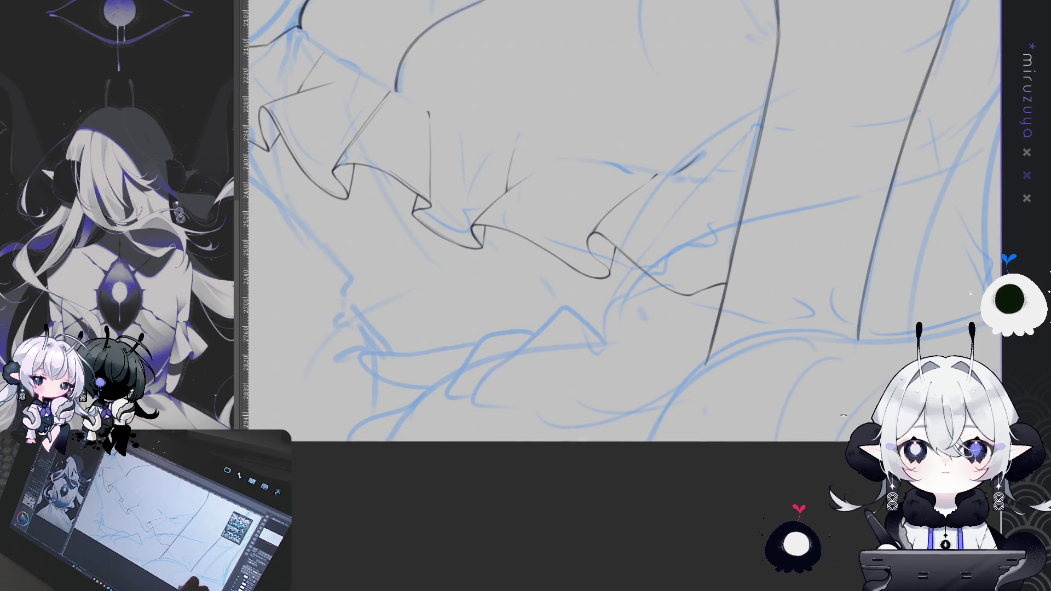
left_click_drag(630, 246, 665, 307)
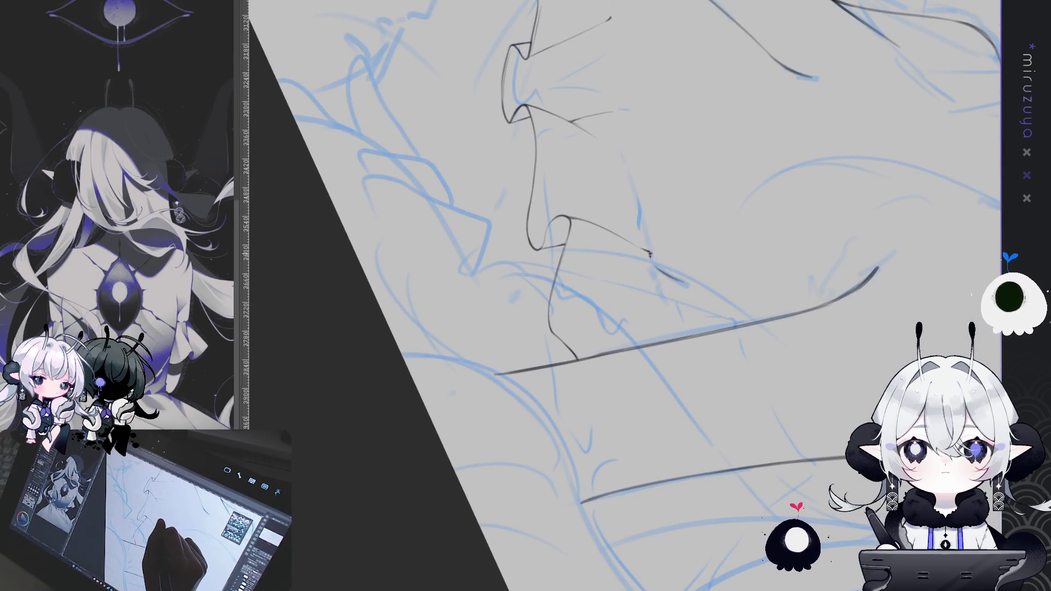
left_click_drag(648, 252, 655, 263)
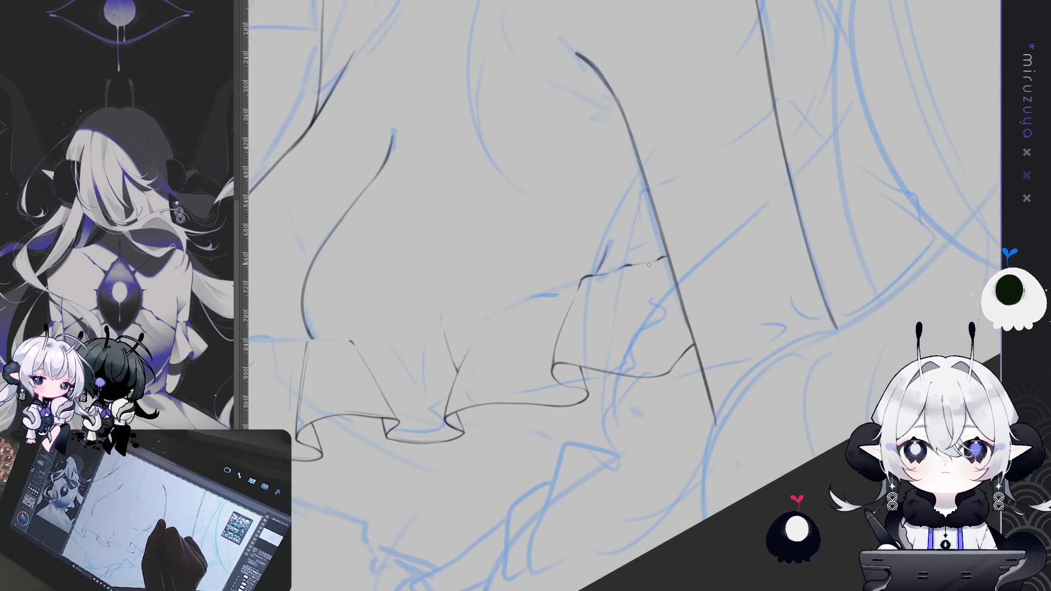
key("ctrl+z")
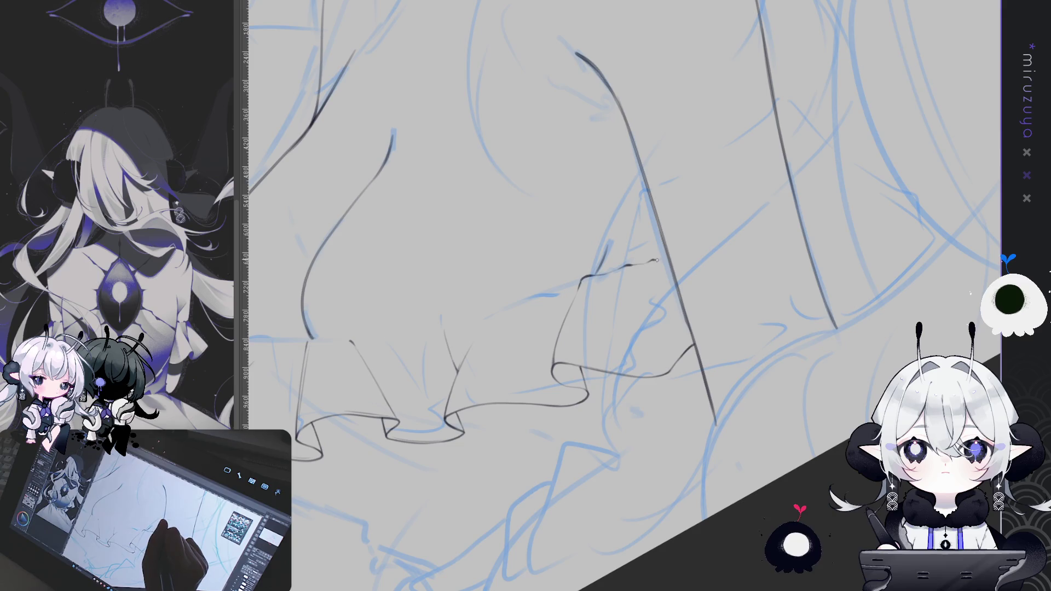
Step: Continue the frill line further down and extend the edge line toward the lower right
key("ctrl+Tab")
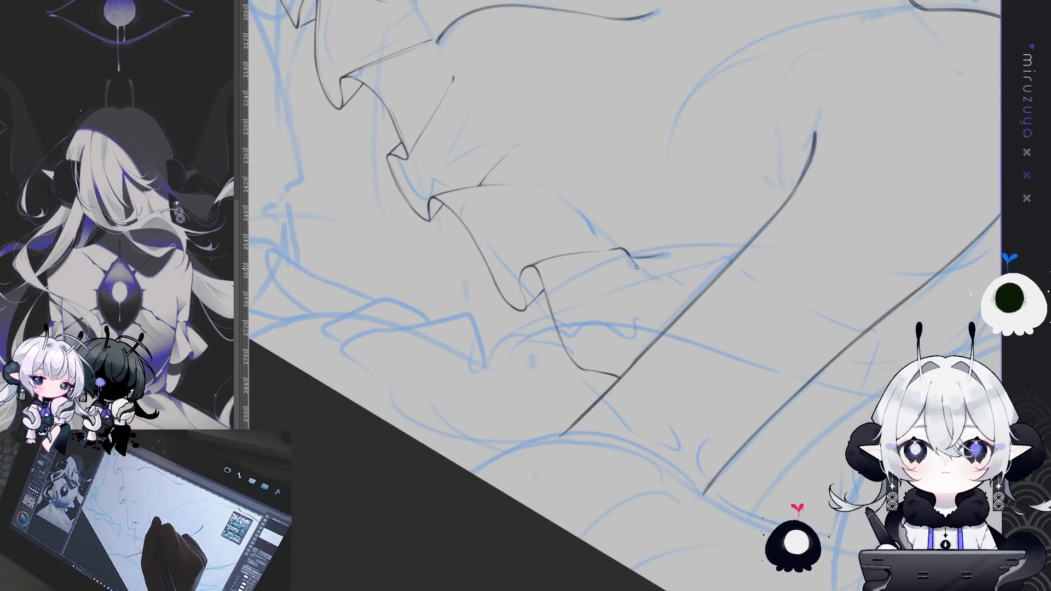
left_click_drag(640, 281, 648, 327)
mouse_move(641, 488)
left_mouse_down()
mouse_move(608, 497)
mouse_move(777, 481)
left_mouse_up()
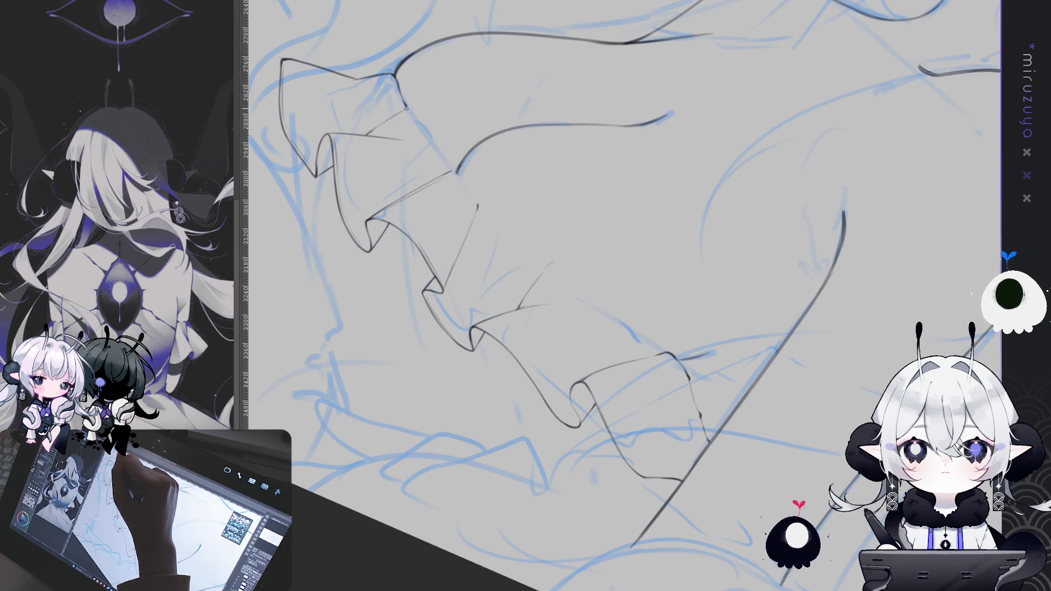
left_click_drag(406, 108, 428, 137)
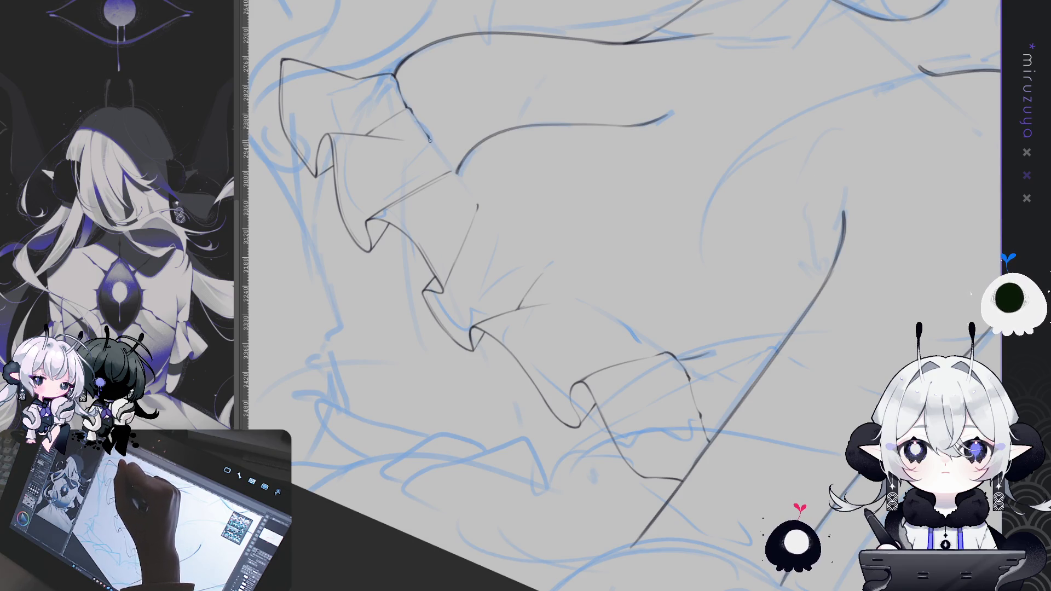
Step: Close the ink line's corner and extend the vertical ruffle line downward
left_click_drag(451, 168, 454, 173)
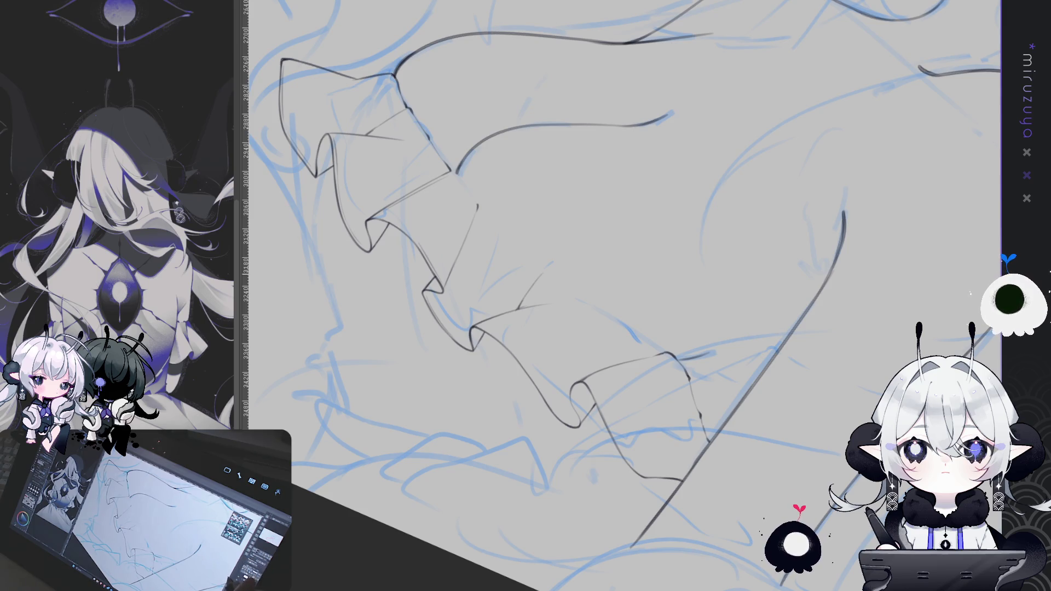
mouse_move(711, 285)
left_mouse_down()
mouse_move(760, 248)
mouse_move(723, 264)
left_mouse_up()
left_click_drag(529, 116, 543, 232)
left_click_drag(532, 191, 542, 236)
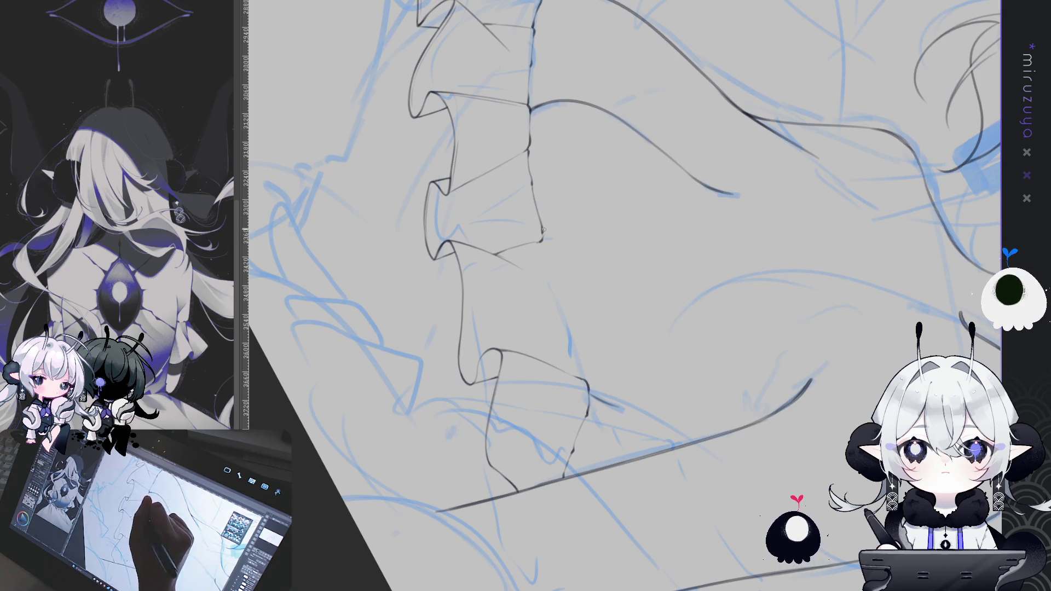
scroll(543, 231, "down", 3)
scroll(545, 242, "up", 3)
Step: Ink the ruffle's centre fold down to the hem, plus a diagonal and a small fold
left_click_drag(544, 237, 560, 308)
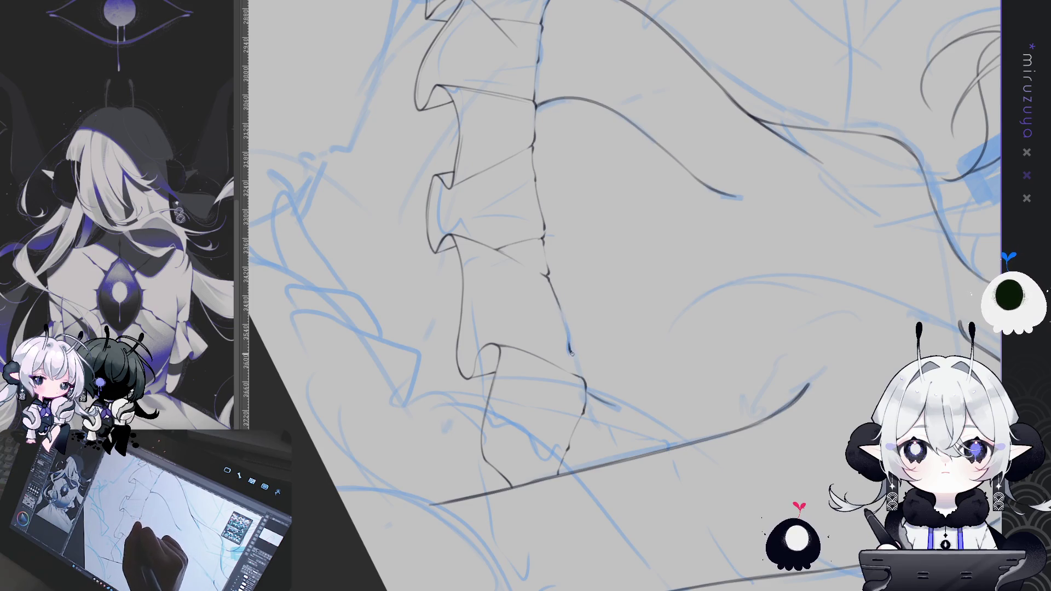
left_click_drag(569, 350, 578, 375)
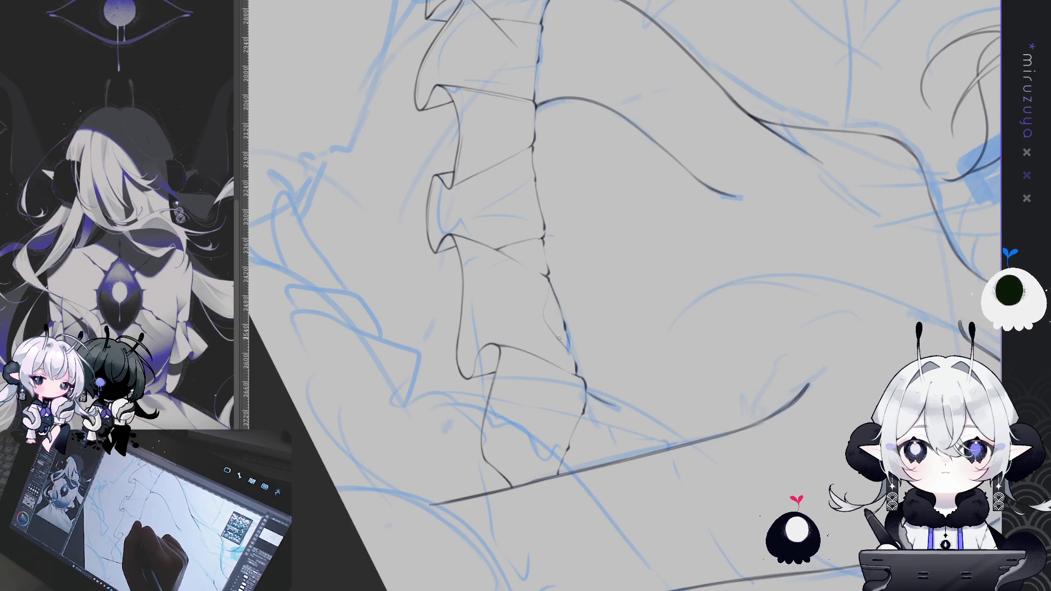
mouse_move(559, 340)
left_mouse_down()
mouse_move(882, 199)
mouse_move(633, 248)
left_mouse_up()
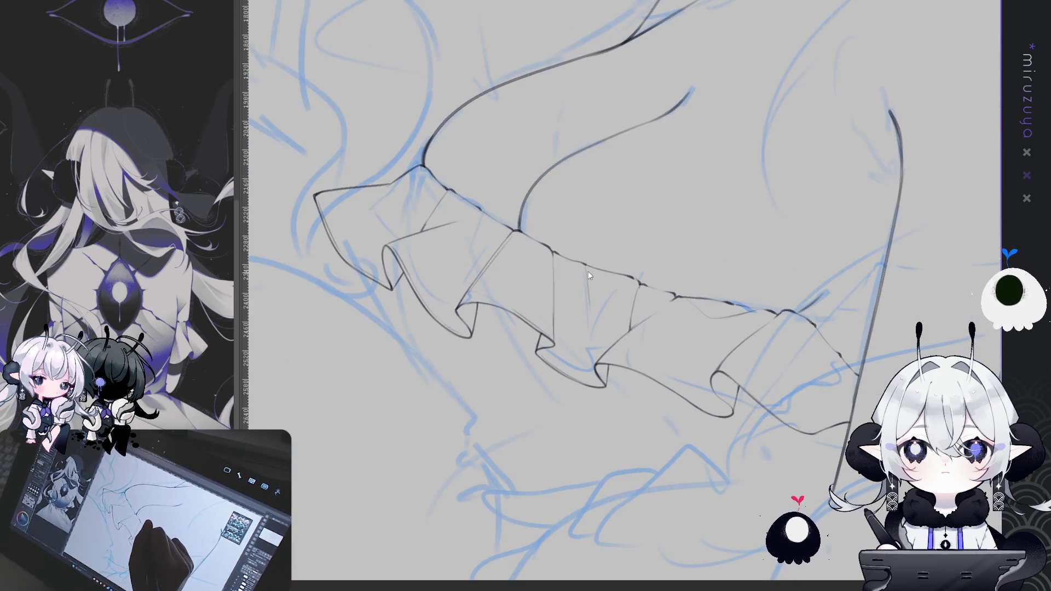
left_click_drag(593, 319, 623, 278)
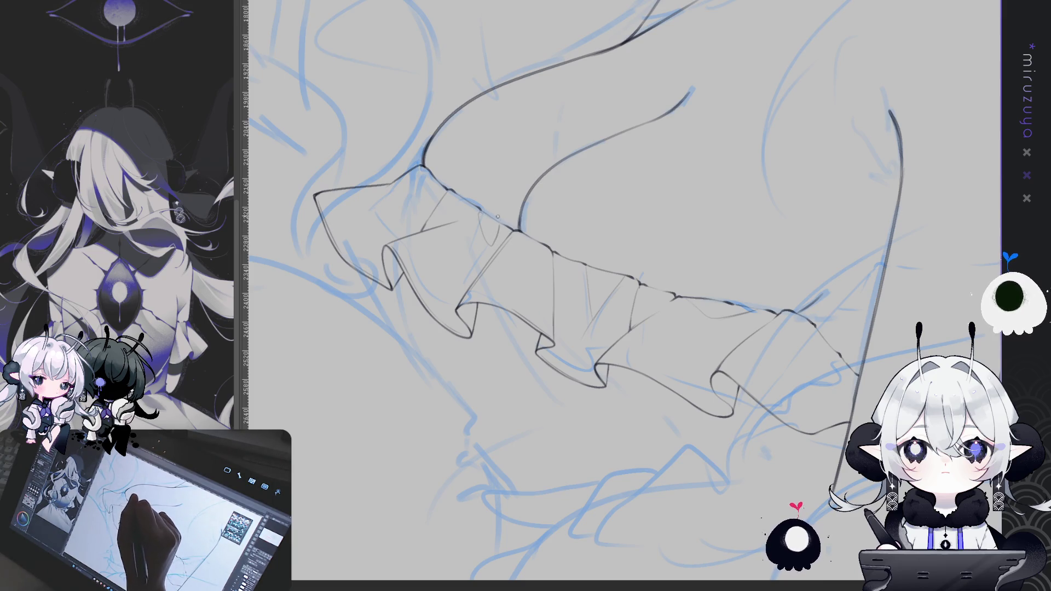
left_click_drag(479, 214, 492, 241)
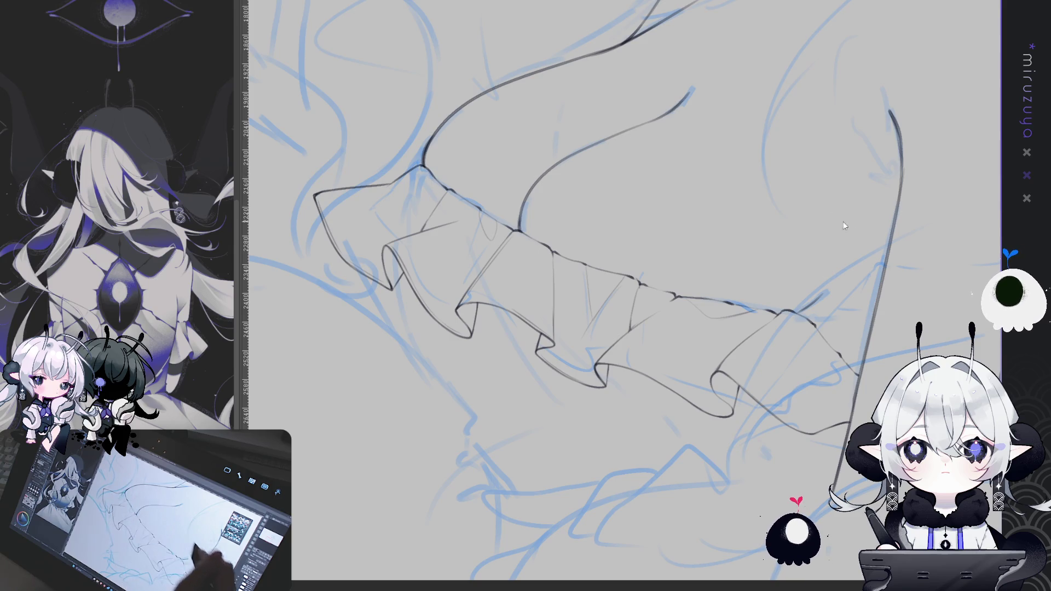
left_click_drag(602, 328, 597, 284)
left_click_drag(940, 428, 739, 453)
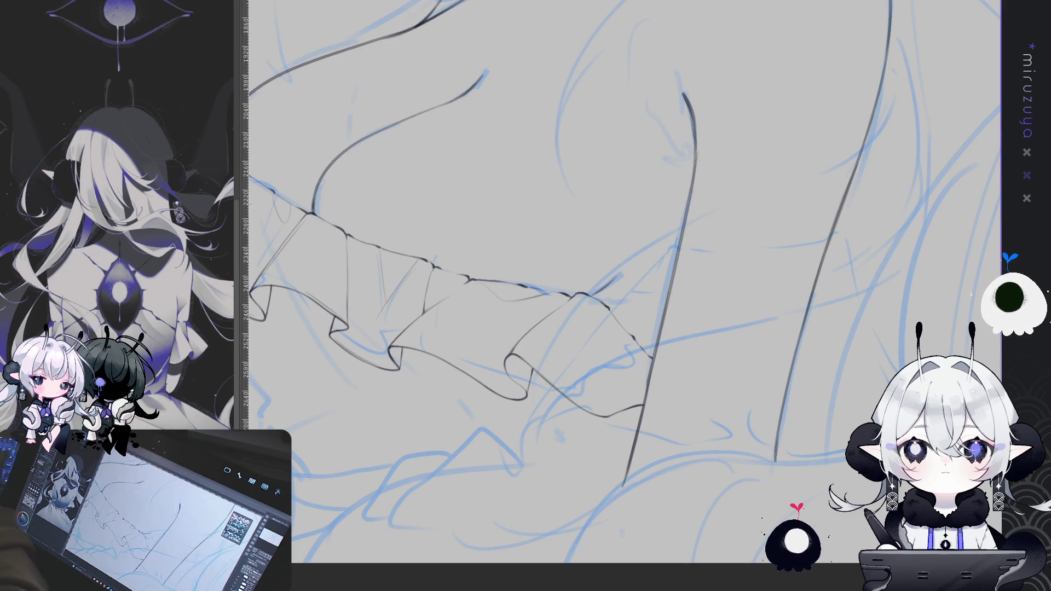
Step: Draw the chest band line toward the arm, redrawing it after one undo
scroll(621, 282, "down", 3)
scroll(630, 316, "down", 3)
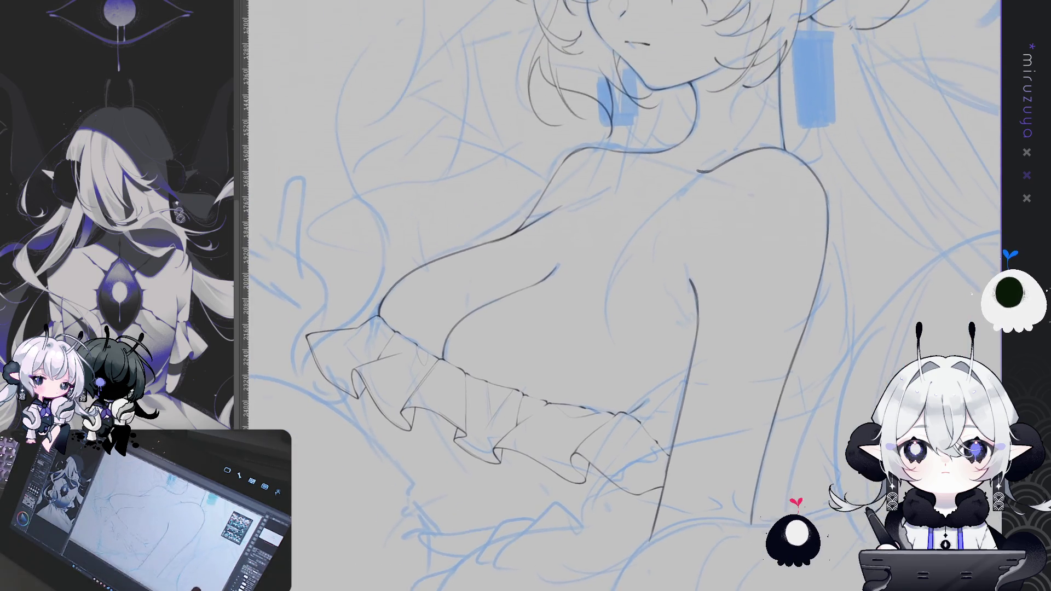
scroll(630, 316, "up", 3)
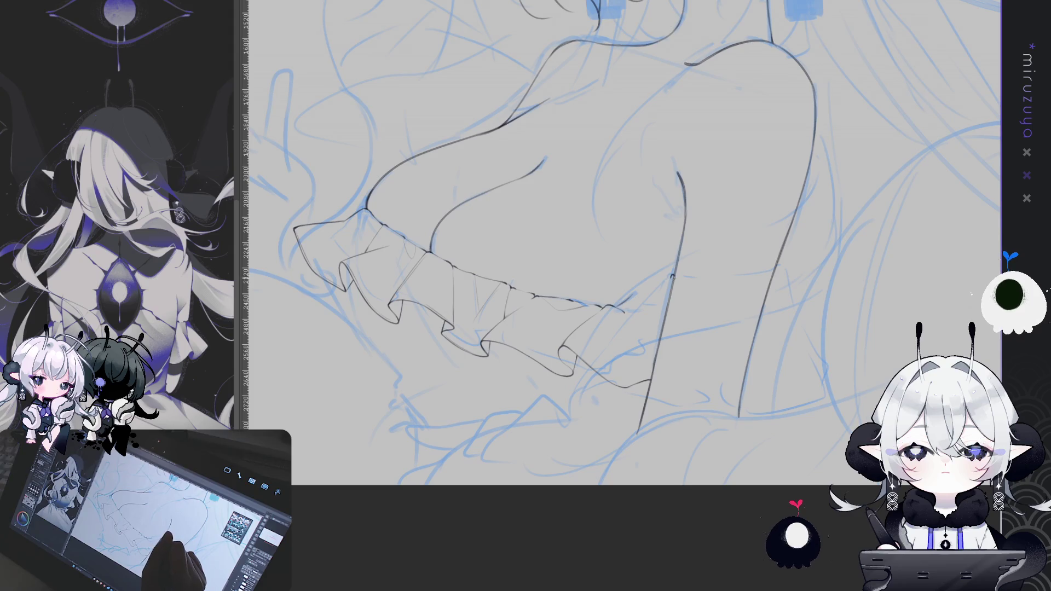
left_click_drag(684, 280, 698, 284)
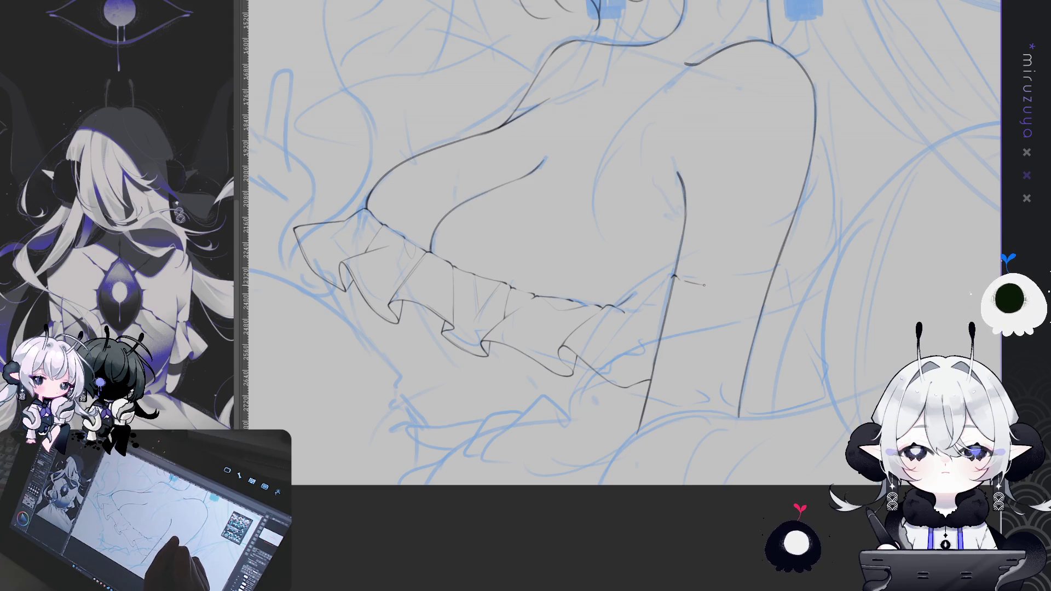
key("ctrl+z")
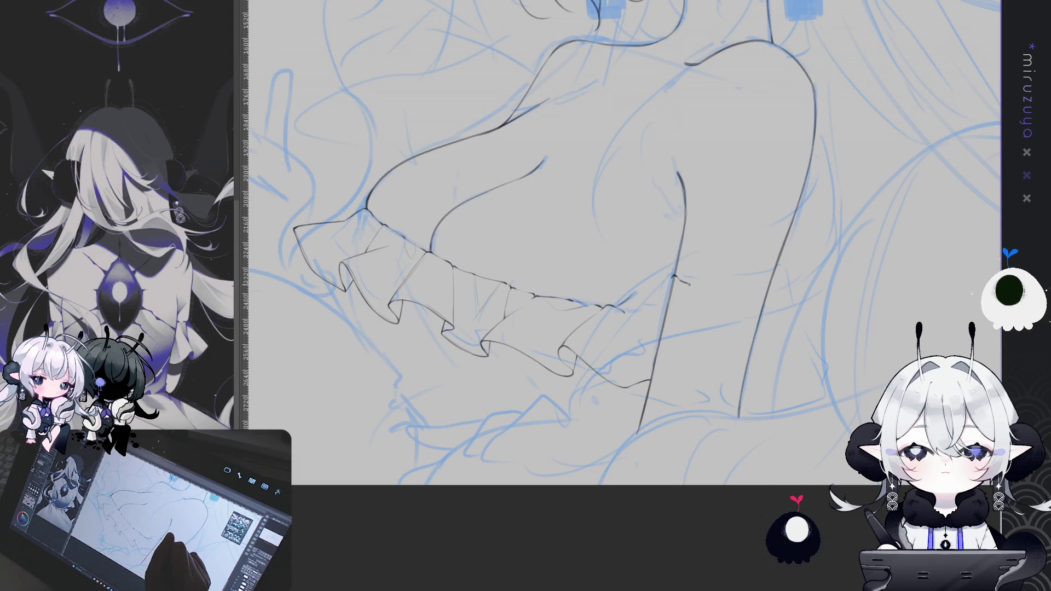
left_click_drag(682, 279, 766, 292)
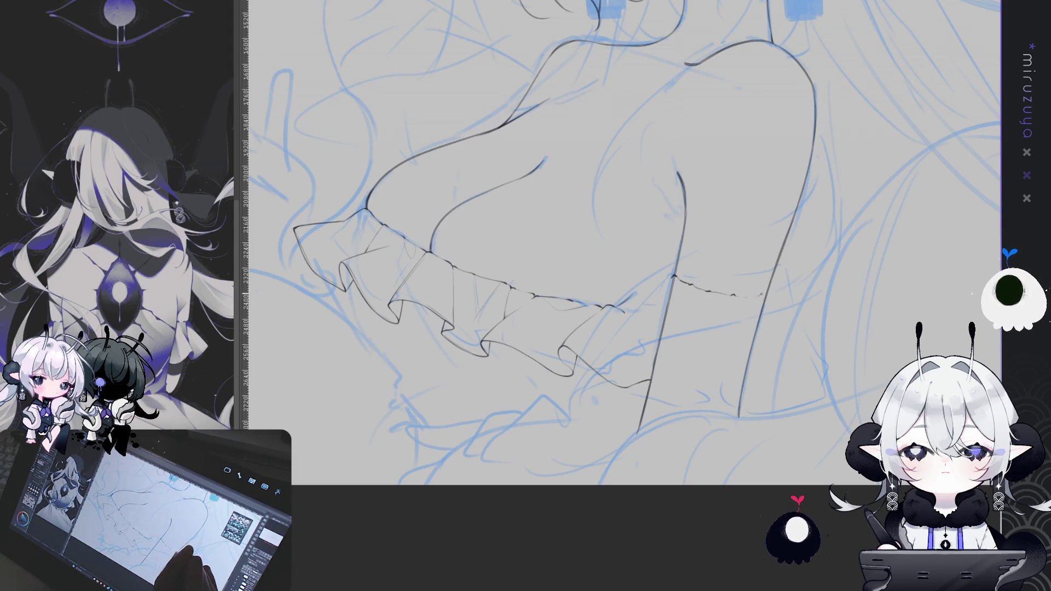
left_click_drag(784, 401, 821, 377)
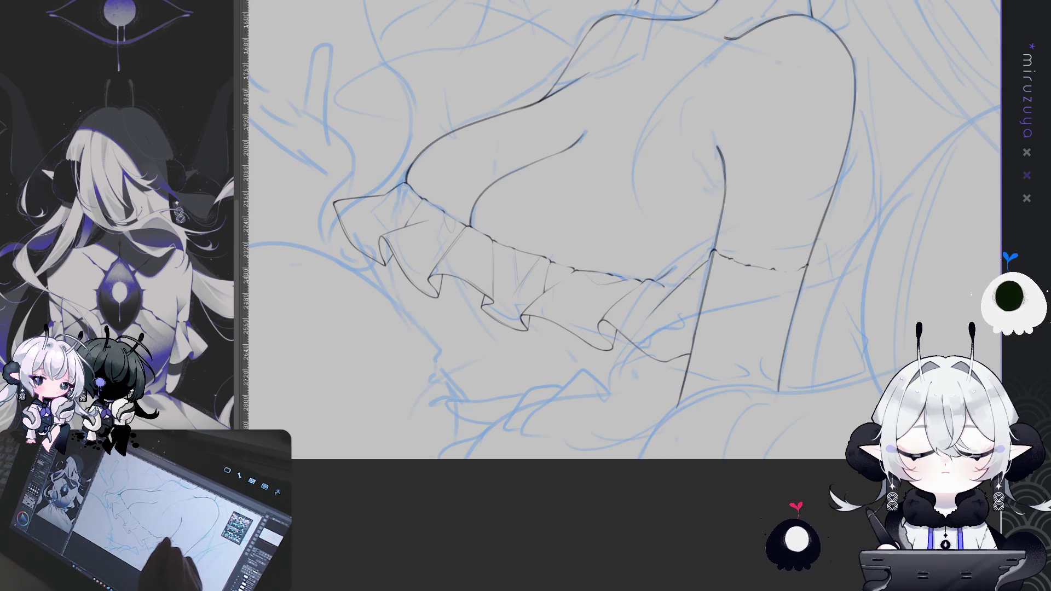
Step: Try a stroke running down from the band, then undo it and the latest strokes near the ruffle hook
left_click_drag(712, 252, 652, 319)
key("ctrl+z")
mouse_move(713, 257)
left_mouse_down()
mouse_move(644, 315)
mouse_move(706, 267)
mouse_move(652, 316)
mouse_move(679, 360)
left_mouse_up()
key("ctrl+z")
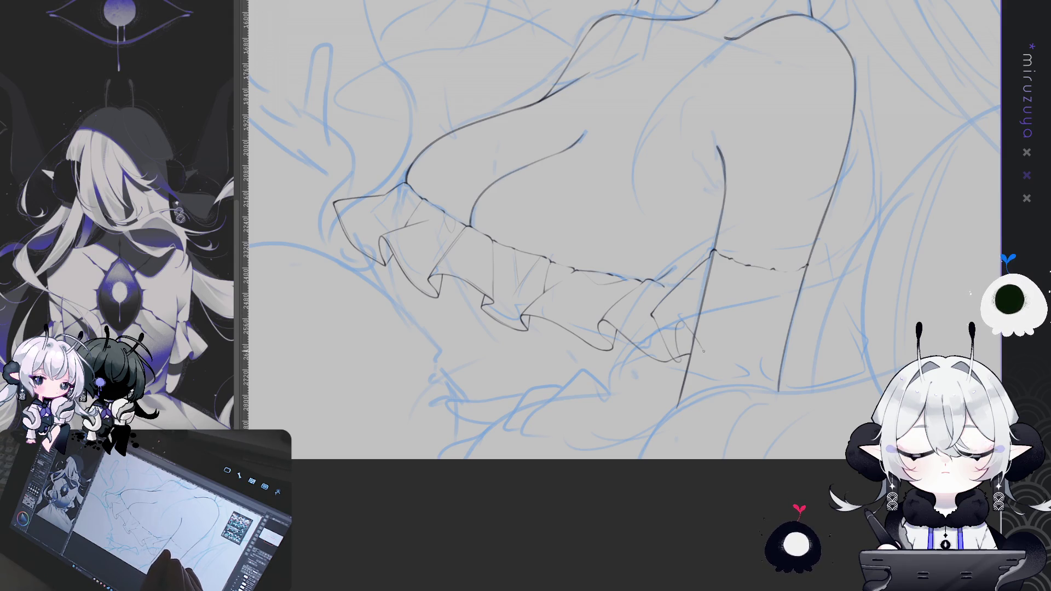
key("ctrl+z")
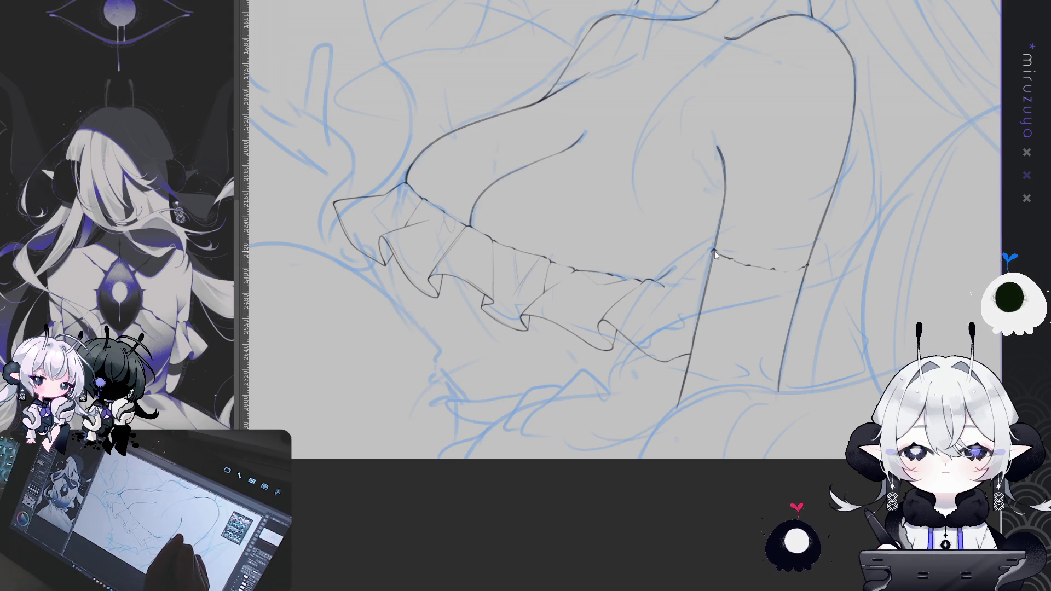
Step: Start the lower ruffle edge with short arm and edge strokes, a fold line and a rightward bottom edge
left_click_drag(714, 249, 702, 272)
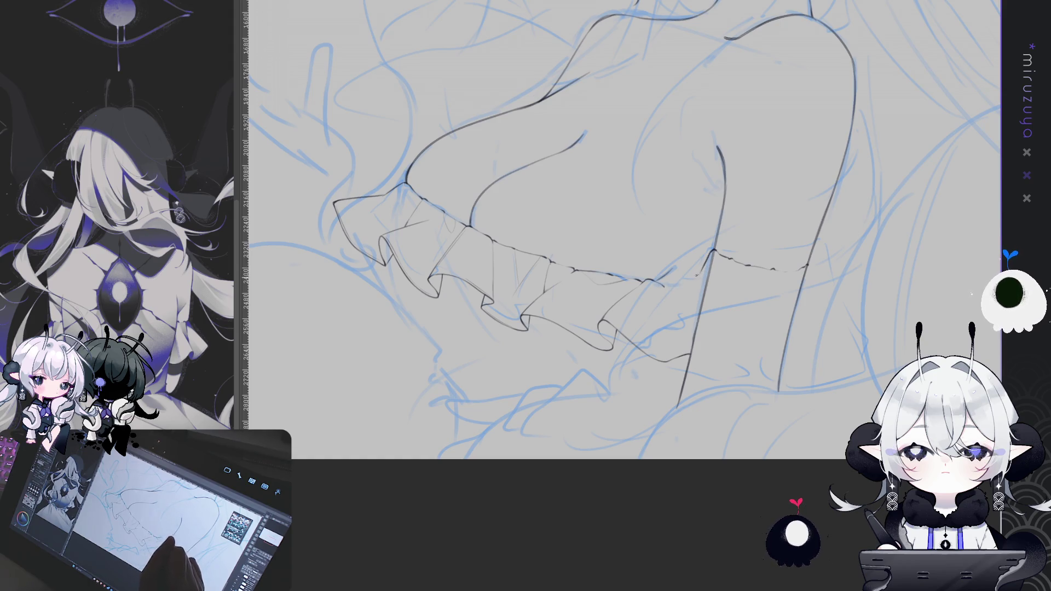
left_click_drag(649, 311, 669, 290)
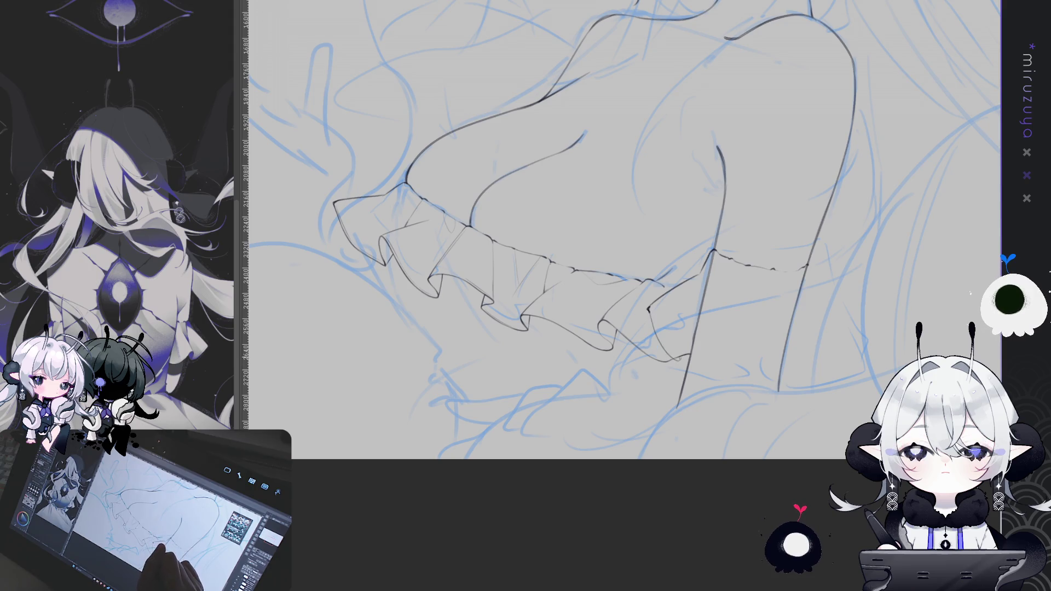
left_click_drag(649, 311, 677, 359)
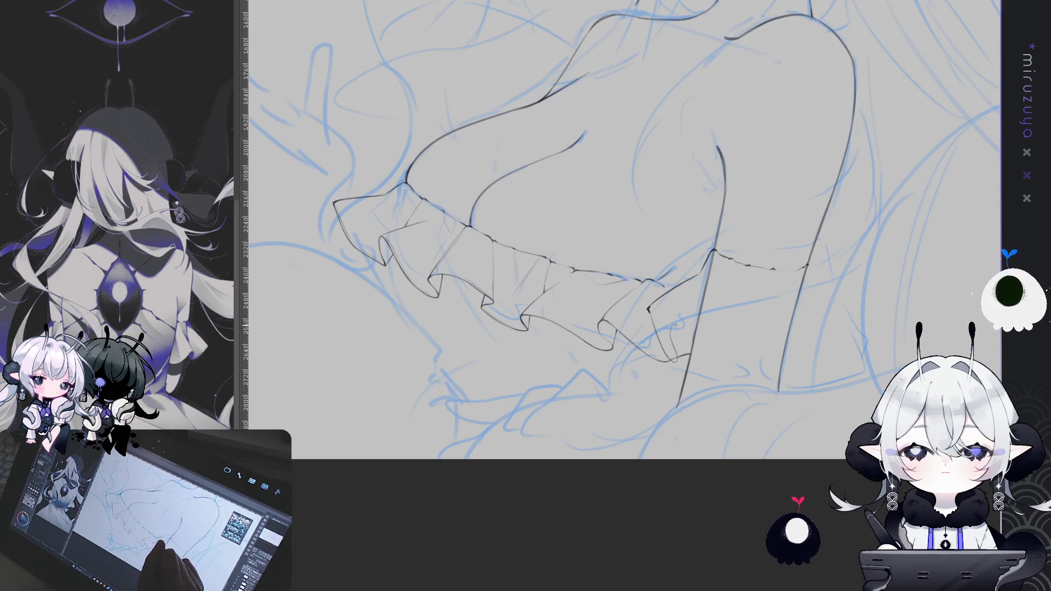
left_click_drag(741, 361, 776, 346)
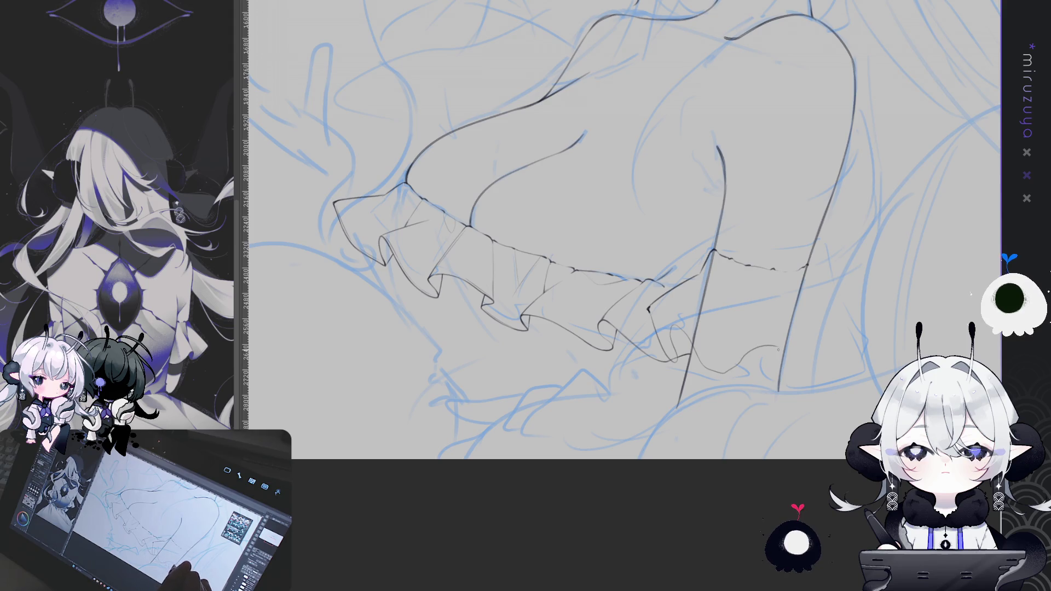
left_click_drag(602, 246, 547, 249)
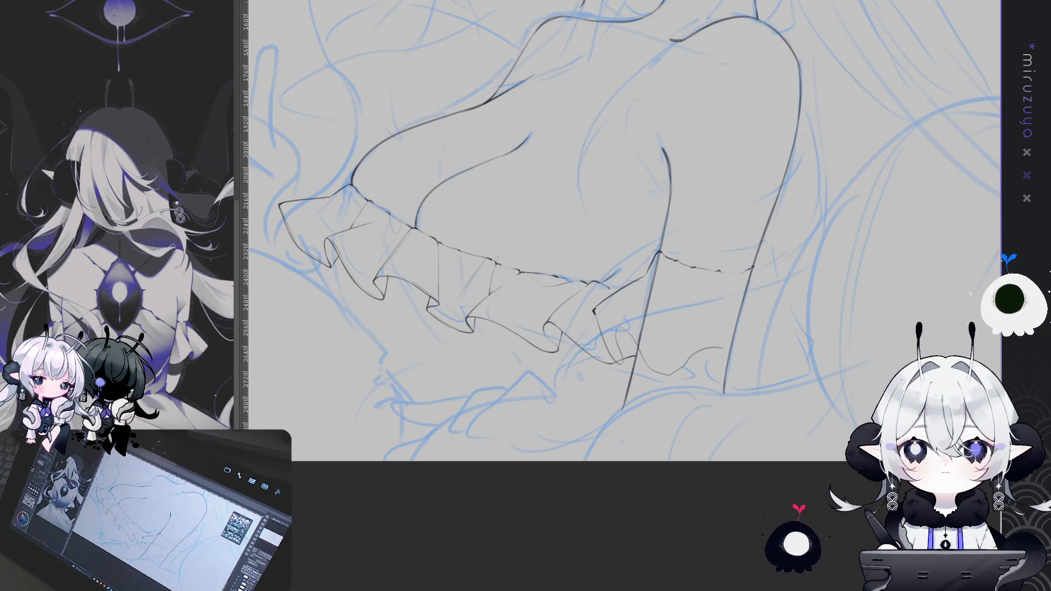
Step: Ink fold and lower-edge strokes on the band's right-side ruffle, undoing the unsatisfactory ones
key("ctrl+z")
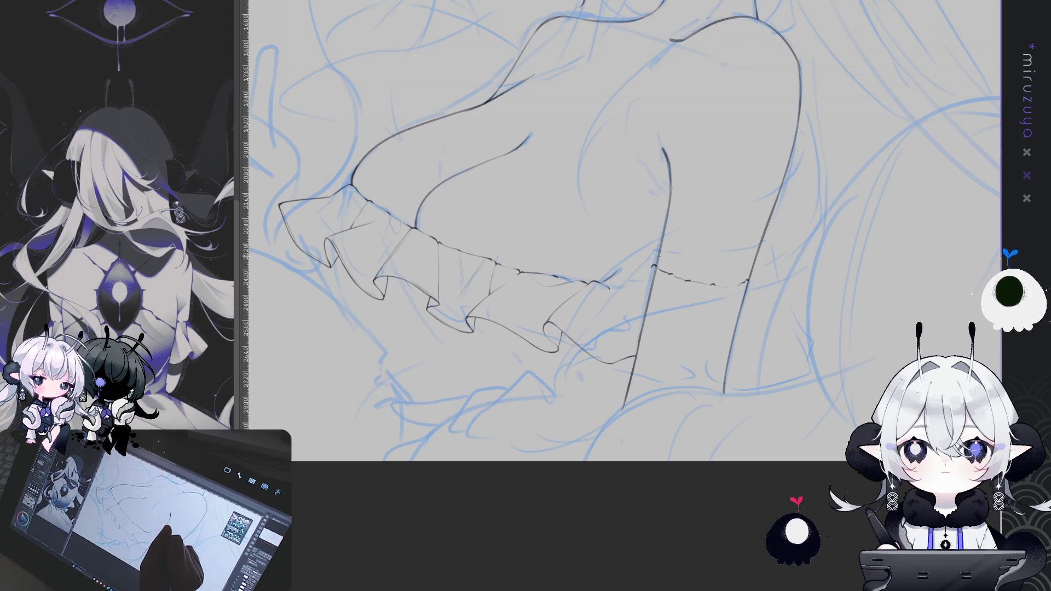
mouse_move(645, 276)
left_mouse_down()
mouse_move(579, 355)
mouse_move(590, 433)
left_mouse_up()
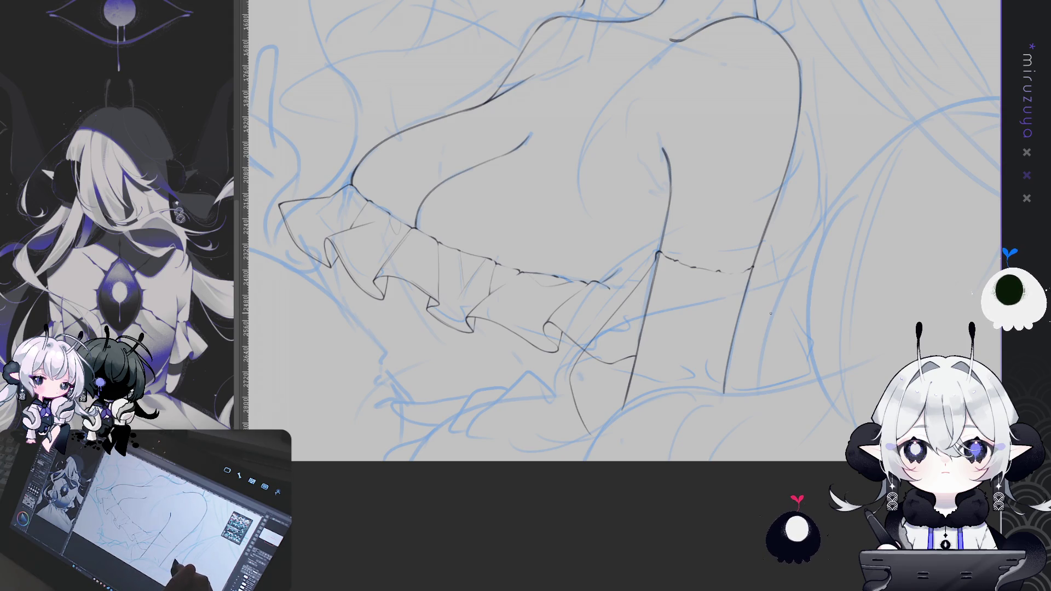
key("ctrl+z")
key("ctrl+z")
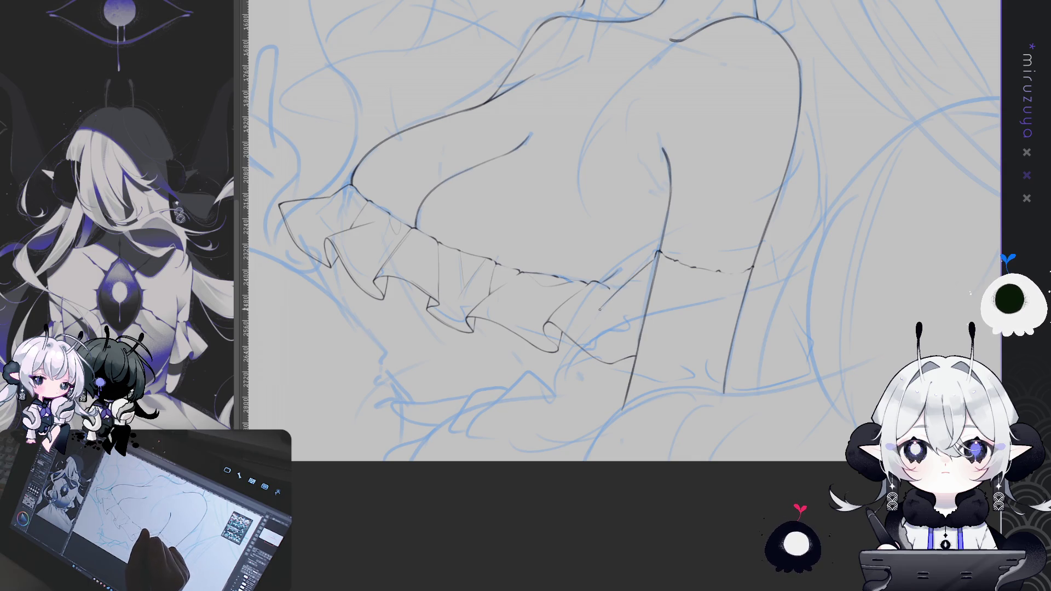
key("ctrl+z")
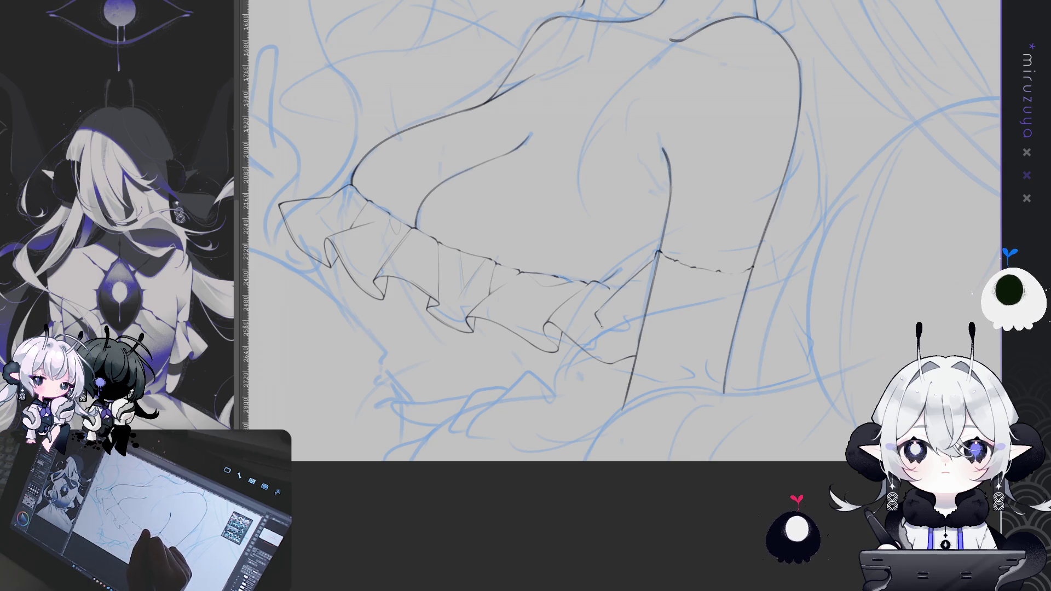
left_click_drag(617, 346, 651, 362)
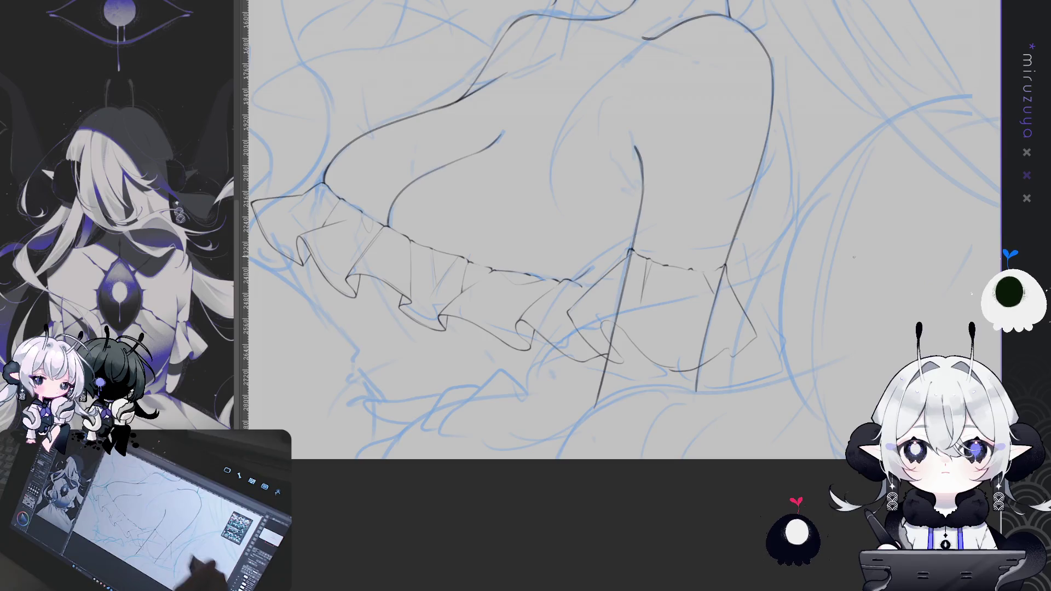
key("ctrl+z")
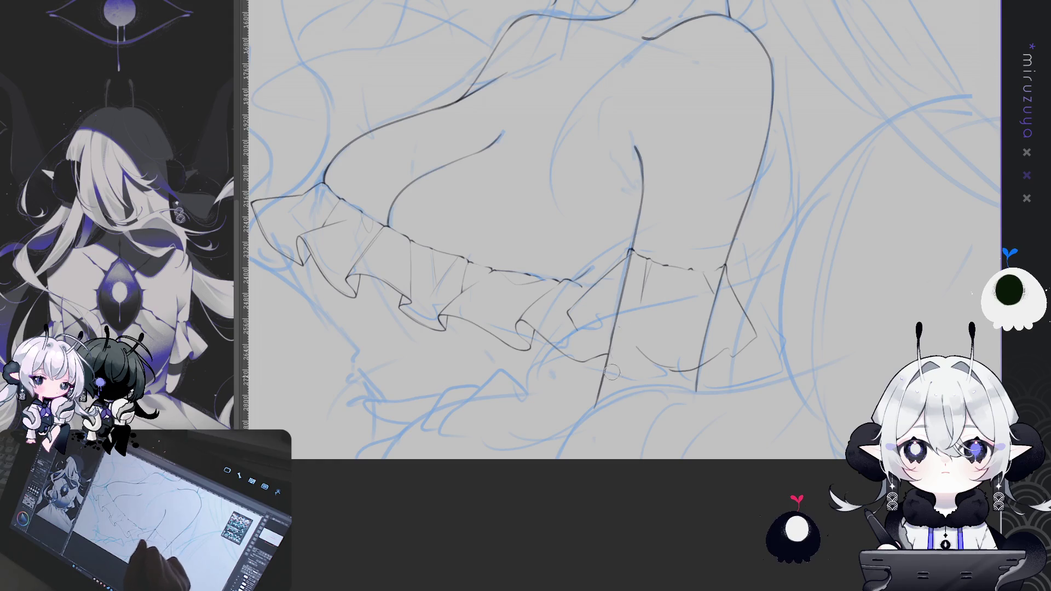
key("ctrl+z")
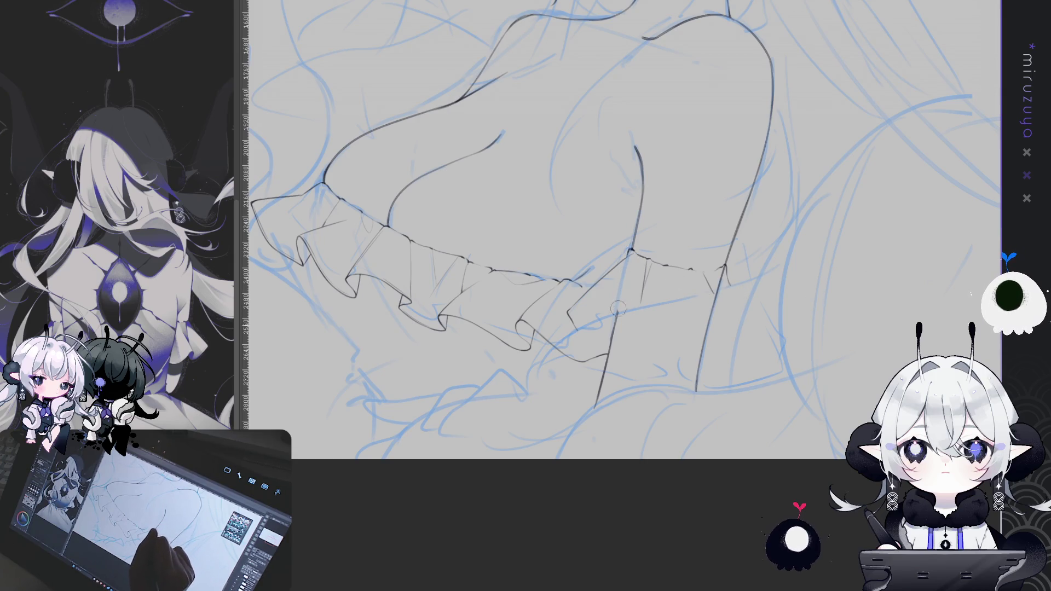
Step: Erase the upper and lower arm lines hidden behind the ruffle
left_click_drag(605, 371, 613, 336)
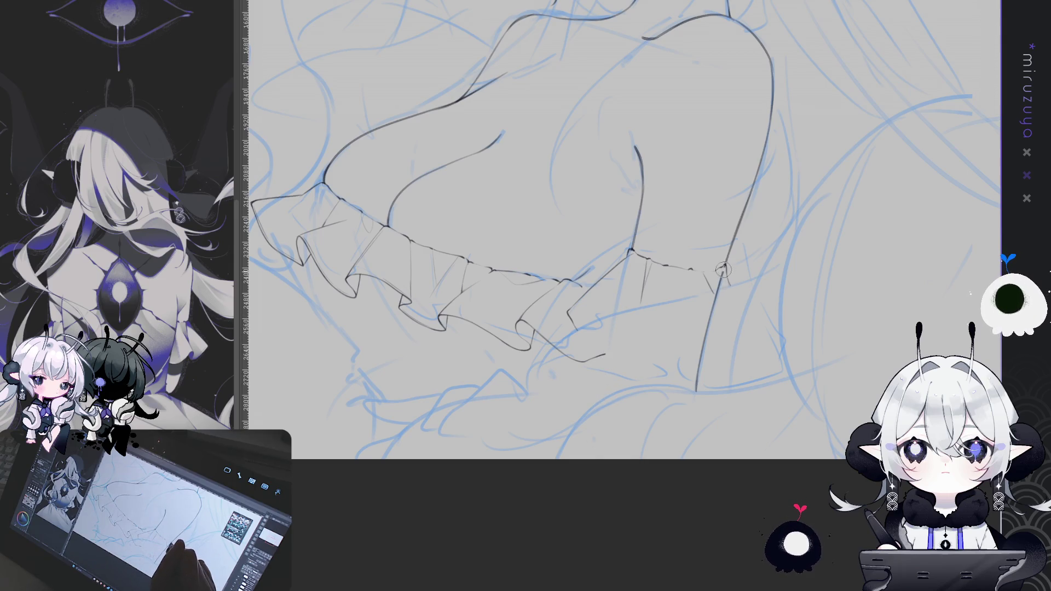
left_click_drag(722, 273, 697, 390)
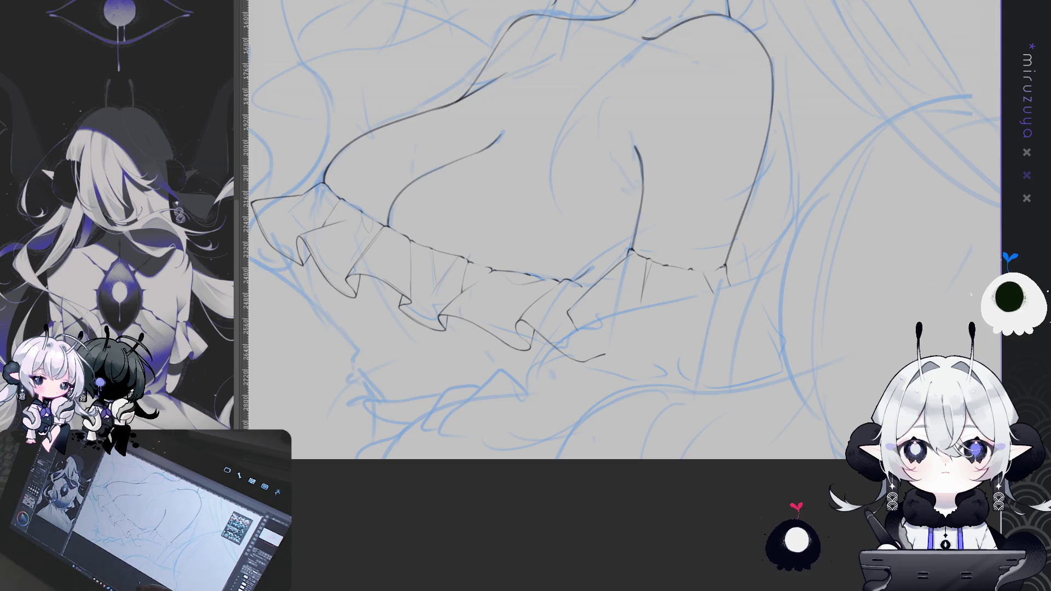
left_click_drag(680, 398, 676, 388)
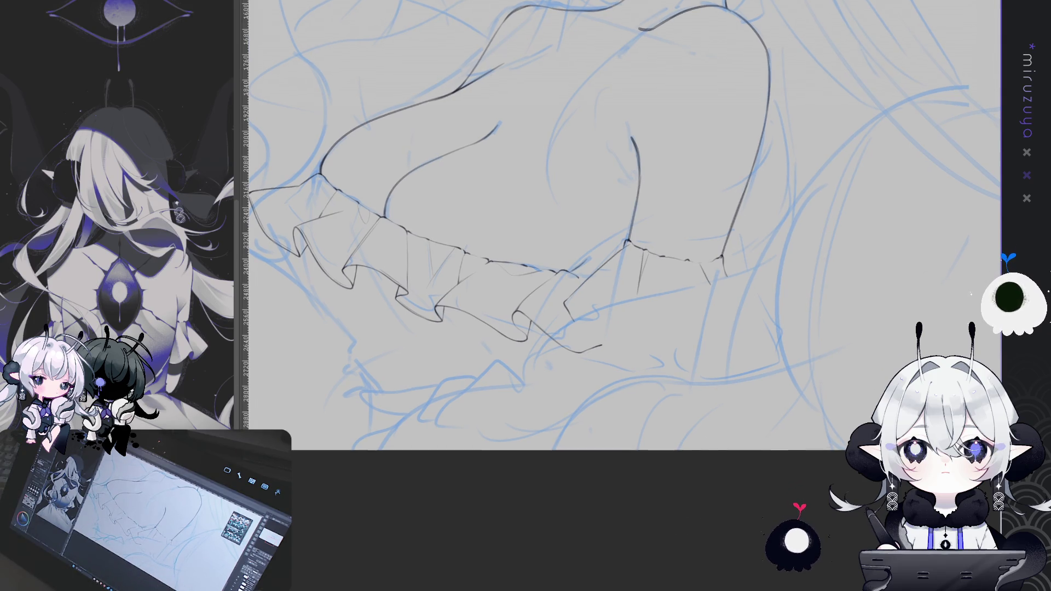
Step: Ink a curved fold at the band ruffle's right end, checking against the sketch and trimming stray strokes
key("h")
key("h")
key("ctrl+z")
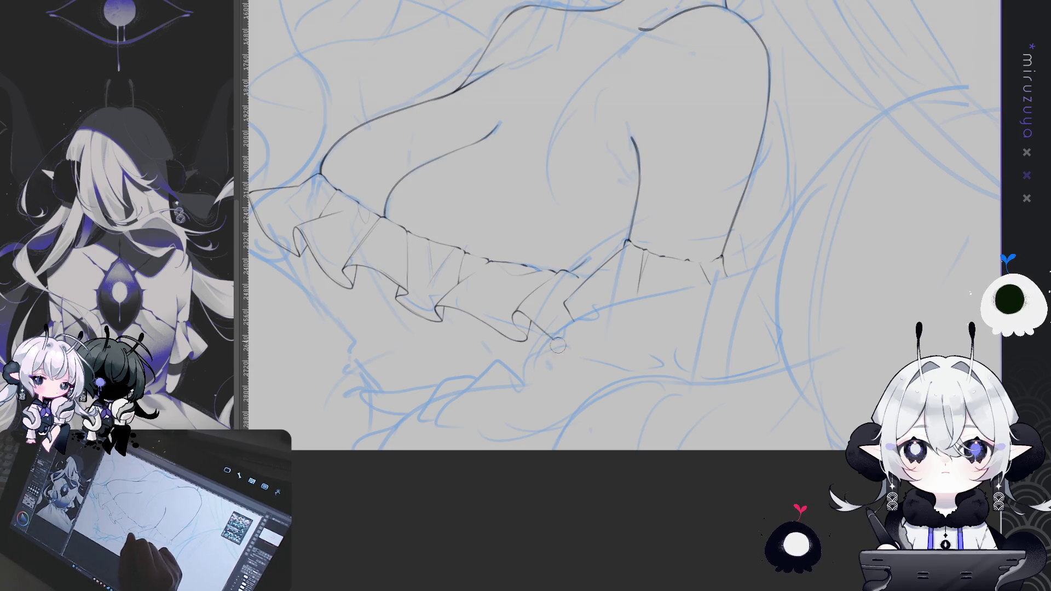
left_click_drag(833, 248, 873, 228)
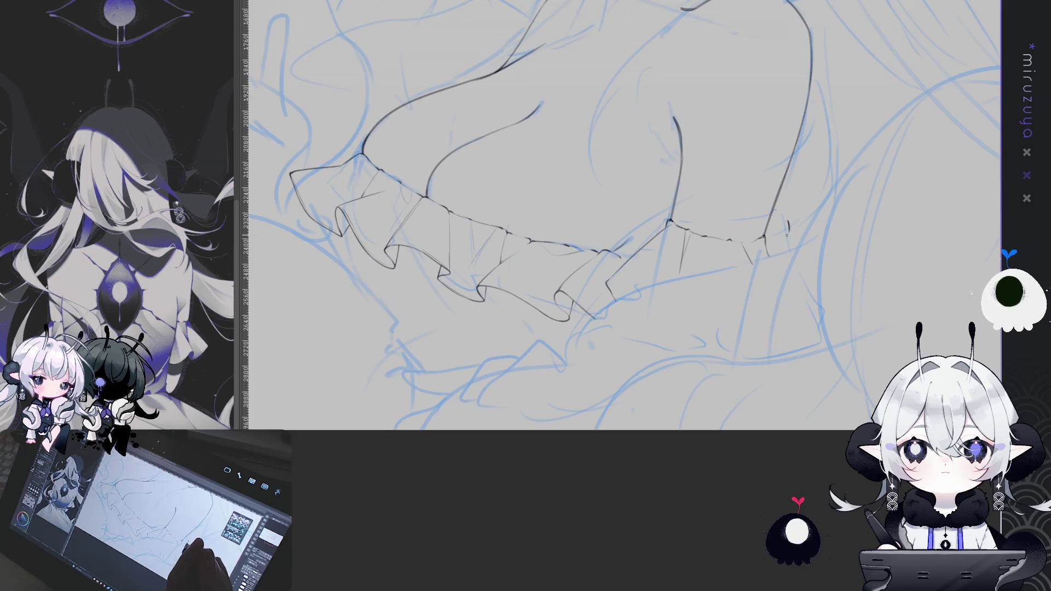
mouse_move(789, 222)
left_mouse_down()
mouse_move(781, 249)
mouse_move(711, 328)
mouse_move(629, 383)
left_mouse_up()
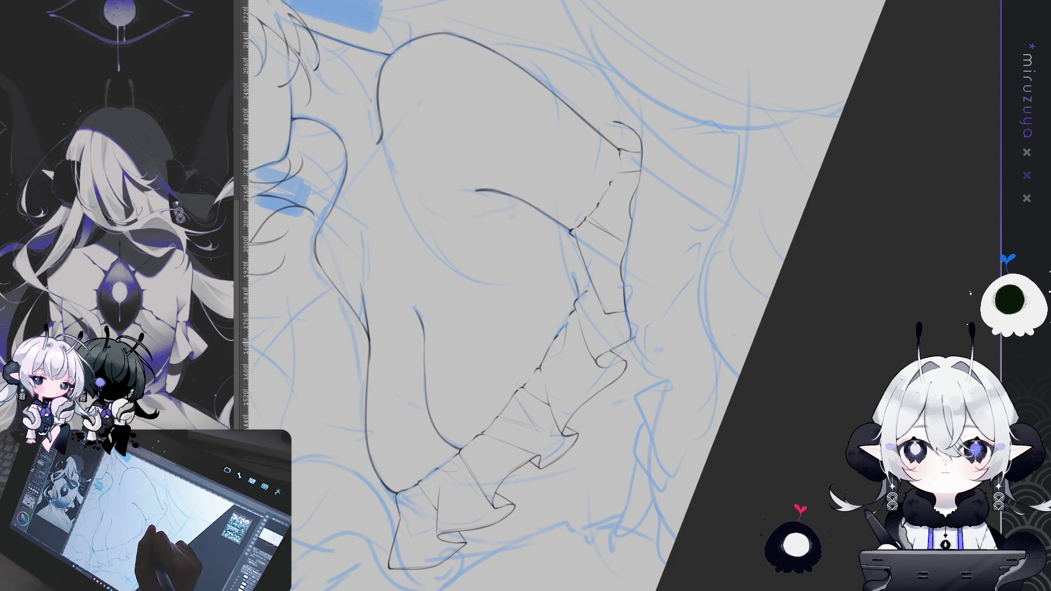
left_click_drag(650, 364, 626, 227)
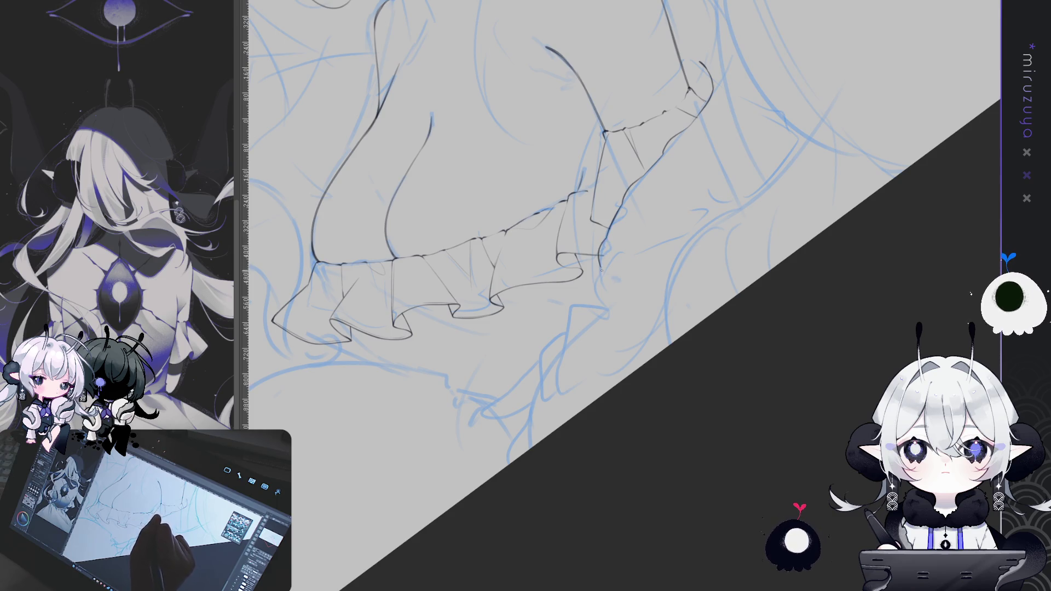
key("ctrl+z")
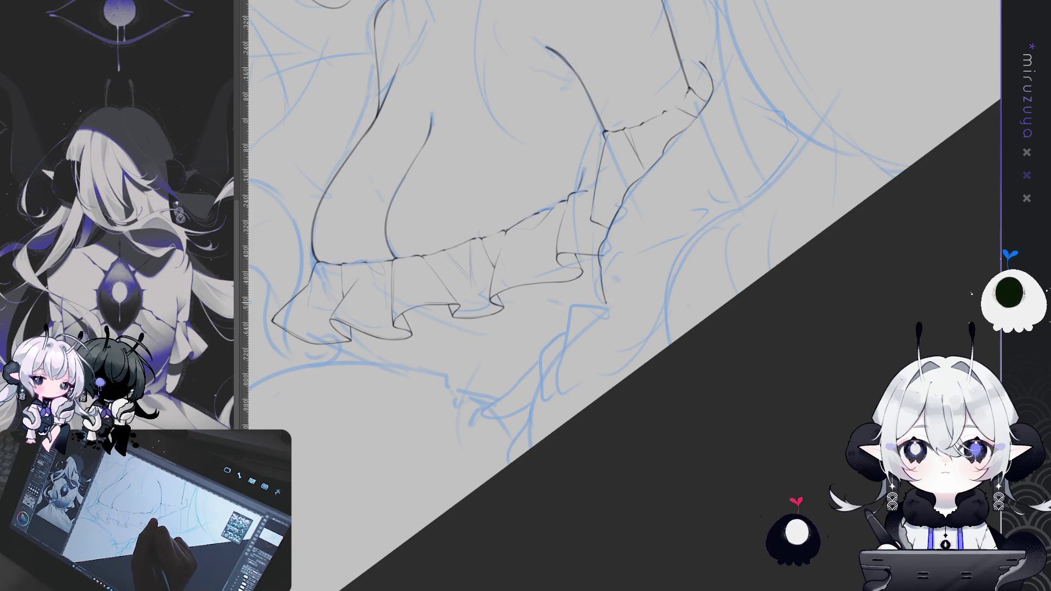
left_click_drag(735, 247, 617, 238)
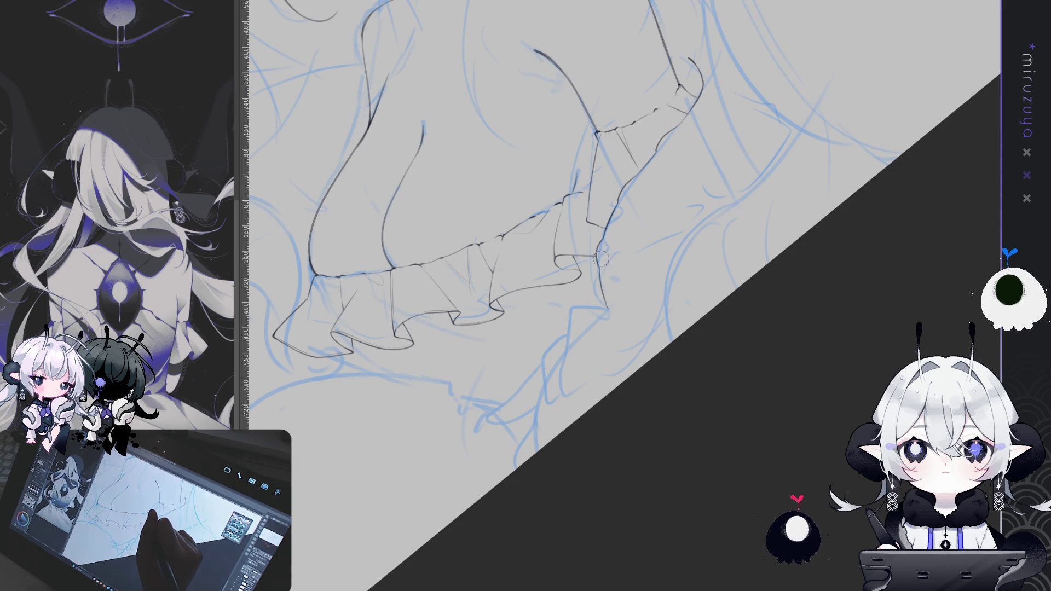
mouse_move(736, 178)
left_mouse_down()
mouse_move(659, 284)
mouse_move(668, 222)
left_mouse_up()
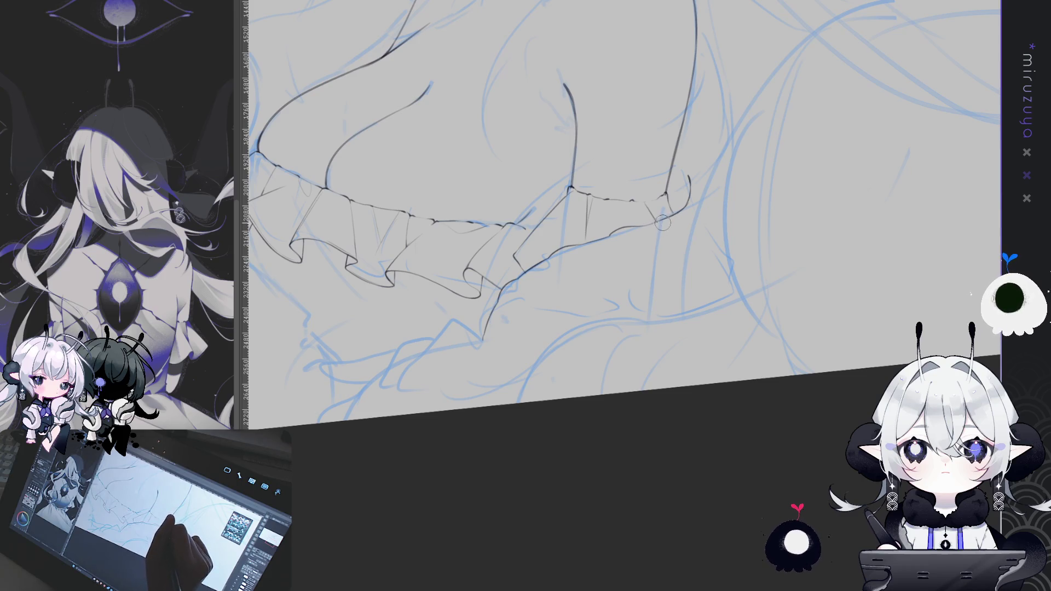
mouse_move(672, 228)
left_mouse_down()
mouse_move(842, 428)
mouse_move(822, 447)
left_mouse_up()
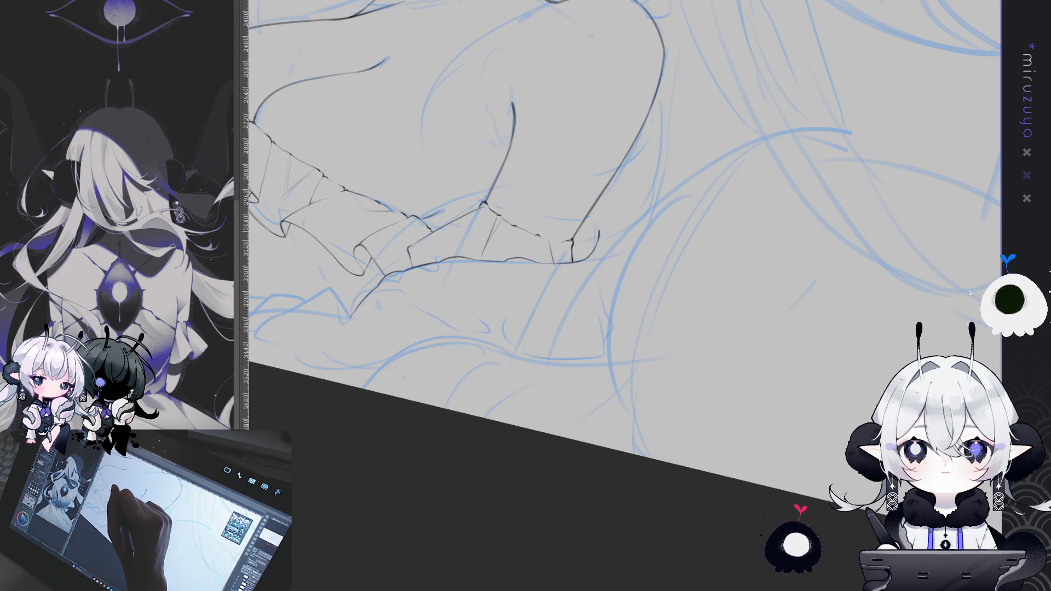
Step: Draw the long curved contour below the chest ruffle, redrawing it several times until it fits
mouse_move(474, 271)
left_mouse_down()
mouse_move(876, 294)
mouse_move(551, 185)
left_mouse_up()
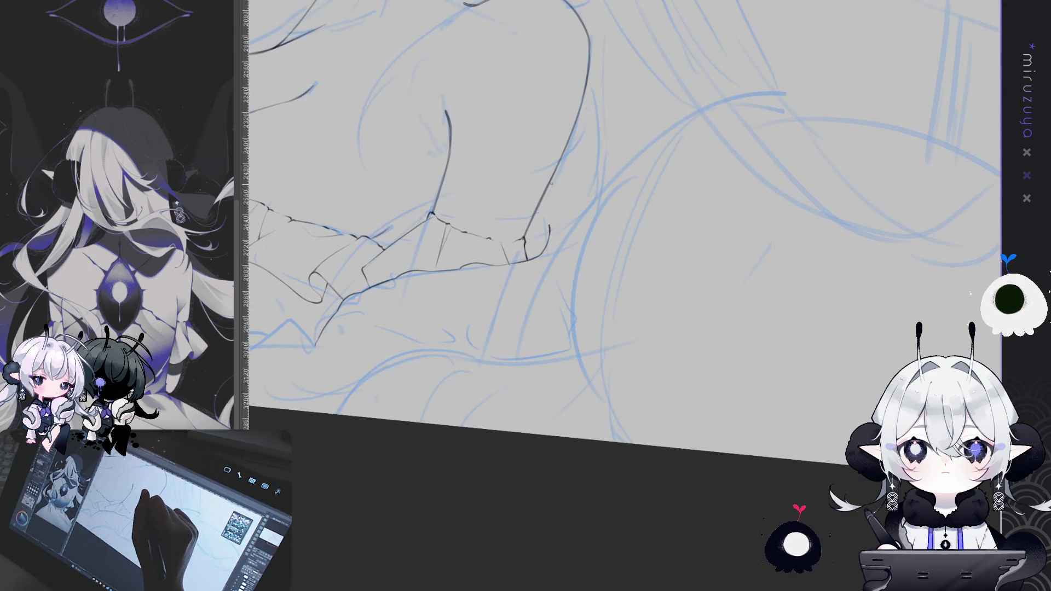
left_click_drag(548, 185, 605, 260)
key("ctrl+z")
left_click_drag(549, 182, 609, 287)
key("ctrl+z")
left_click_drag(551, 181, 622, 293)
key("ctrl+z")
mouse_move(553, 176)
left_mouse_down()
mouse_move(580, 210)
mouse_move(602, 348)
left_mouse_up()
key("ctrl+z")
left_click_drag(553, 175, 581, 356)
Step: Add a short reinforcing stroke to the contour line
left_click_drag(547, 273, 613, 219)
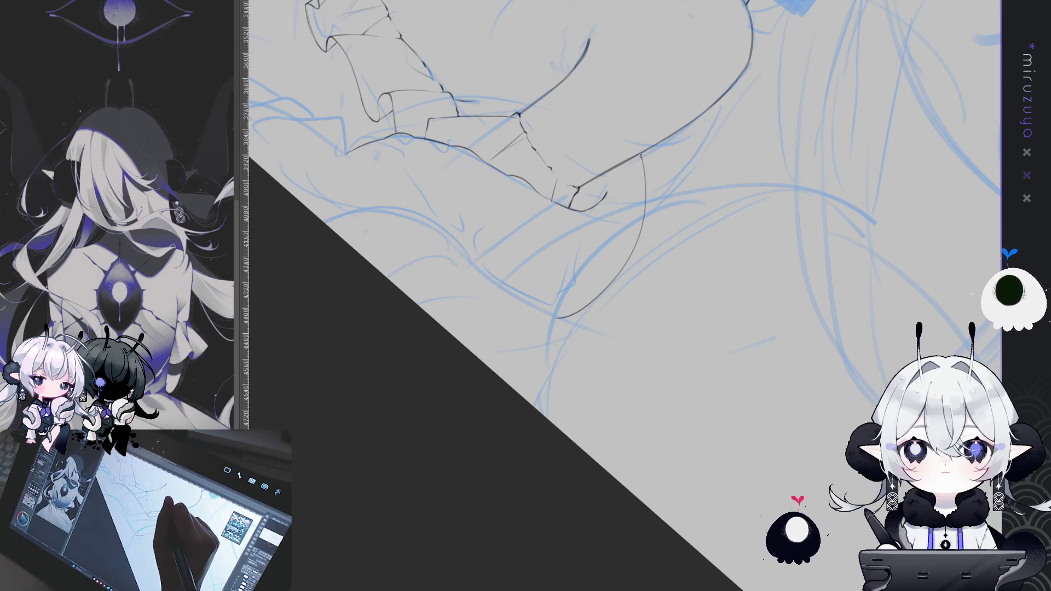
mouse_move(641, 153)
left_mouse_down()
mouse_move(645, 175)
mouse_move(594, 257)
left_mouse_up()
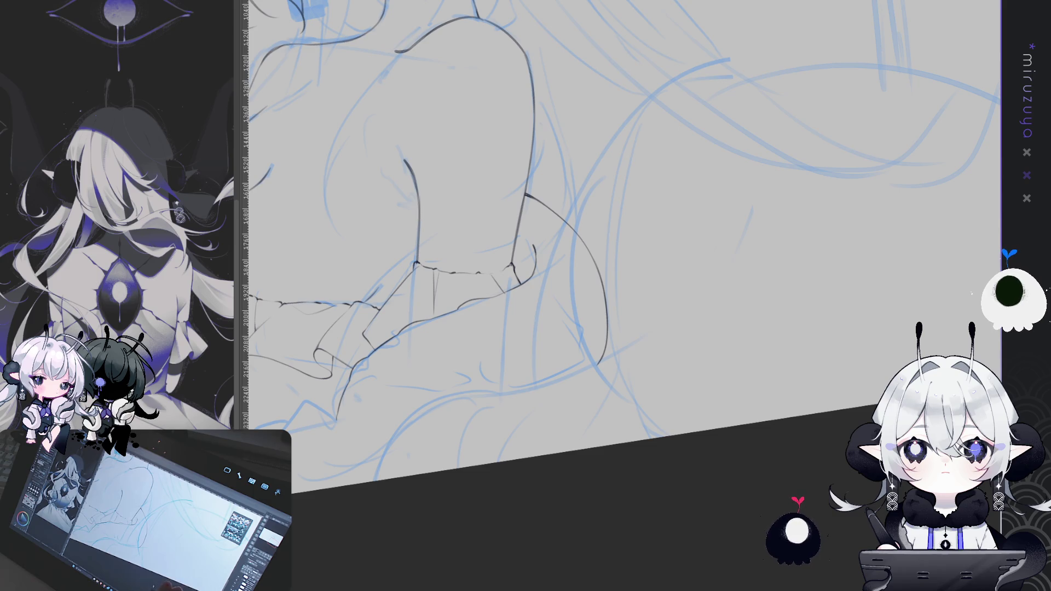
left_click_drag(615, 481, 720, 400)
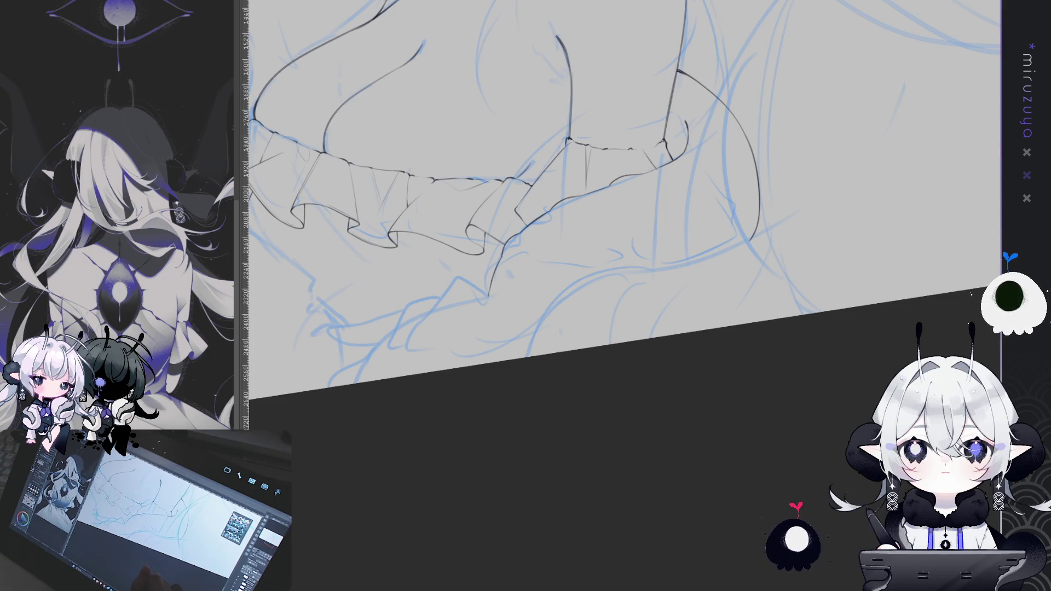
scroll(596, 219, "down", 3)
Step: Zoom out to view the whole elf girl drawing, then zoom in one notch
scroll(597, 296, "up", 3)
scroll(627, 295, "down", 5)
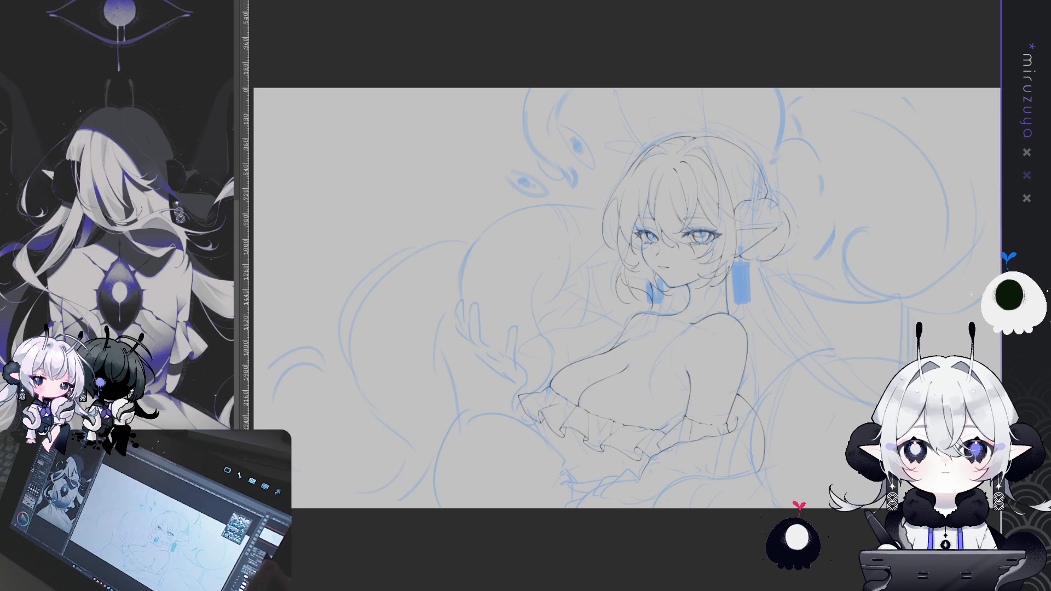
key("ctrl+plus")
key("ctrl+plus")
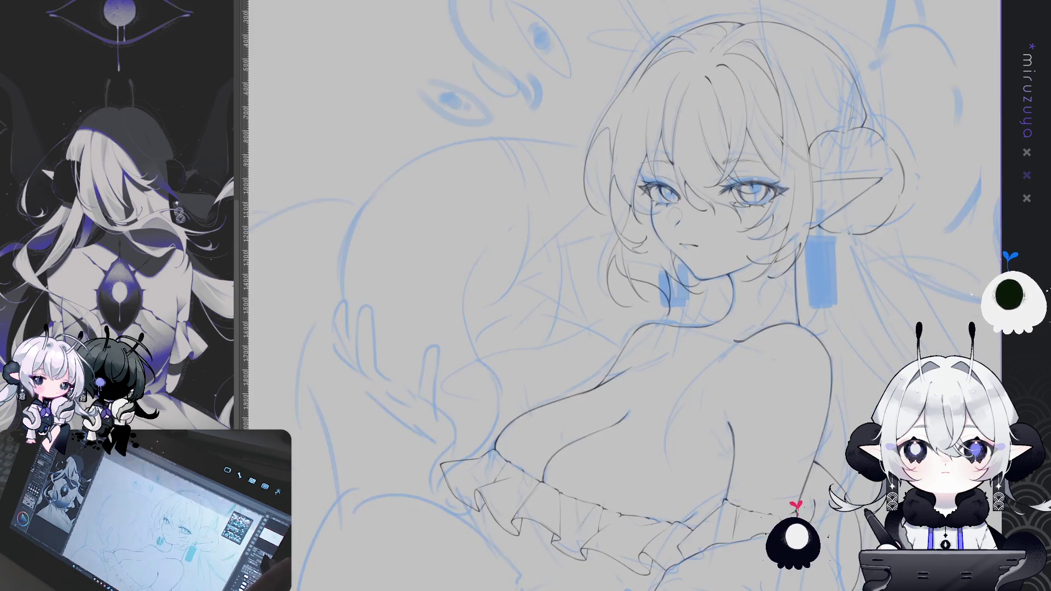
Step: Draw a short pen line dropping down from the ruffled chest band on a level, zoomed-in canvas
mouse_move(725, 471)
left_mouse_down()
mouse_move(725, 263)
mouse_move(778, 306)
left_mouse_up()
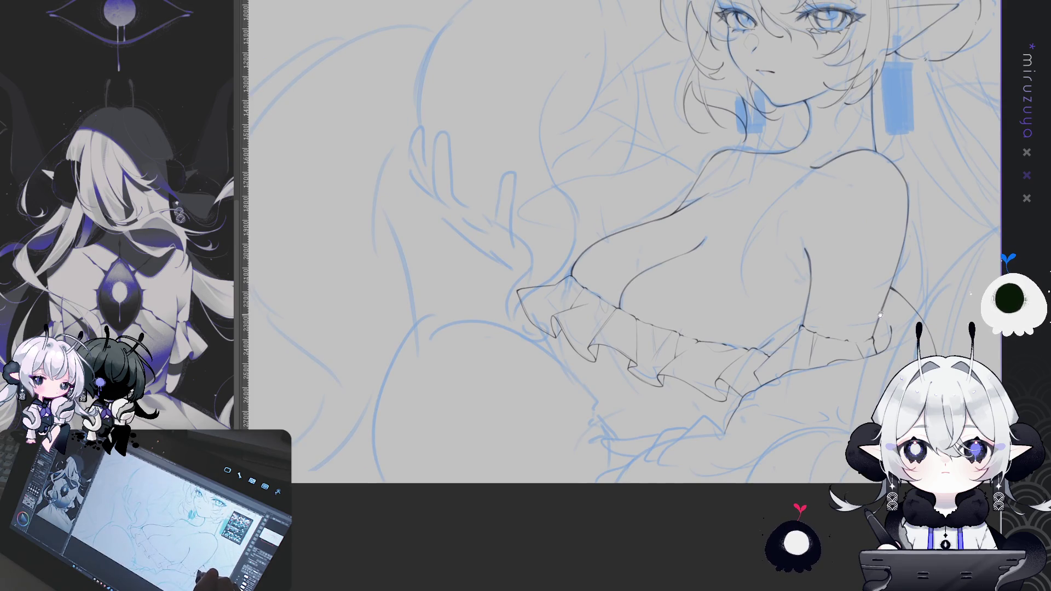
left_click_drag(989, 342, 908, 286)
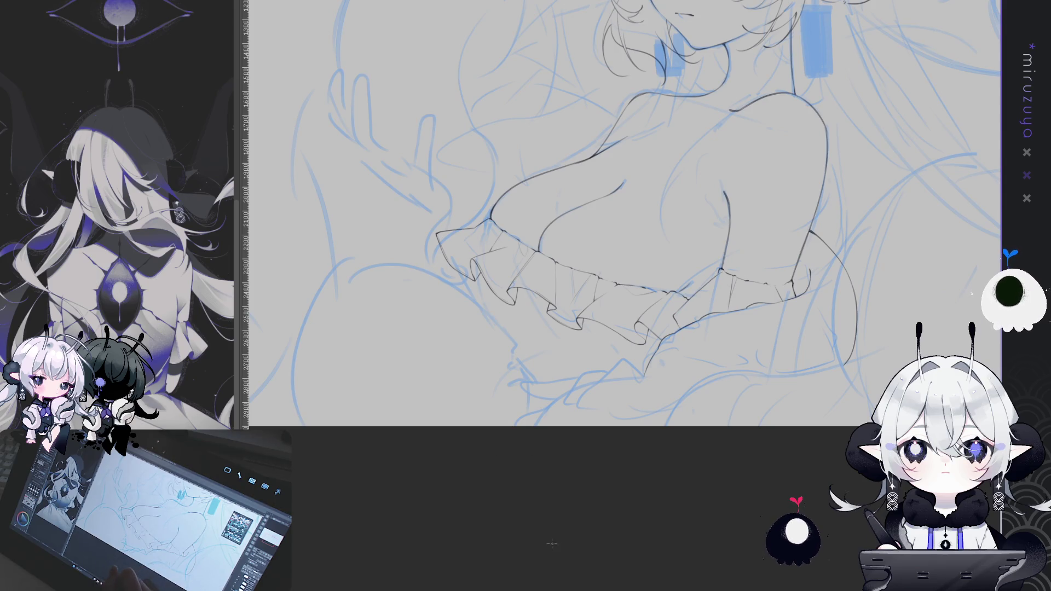
left_click_drag(551, 540, 585, 530)
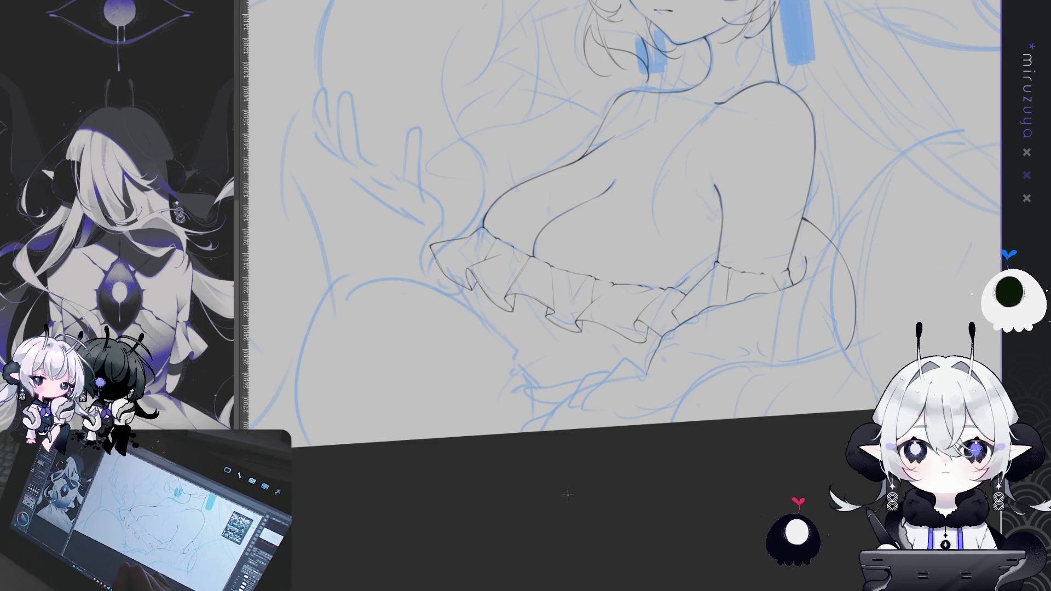
key("ctrl+@")
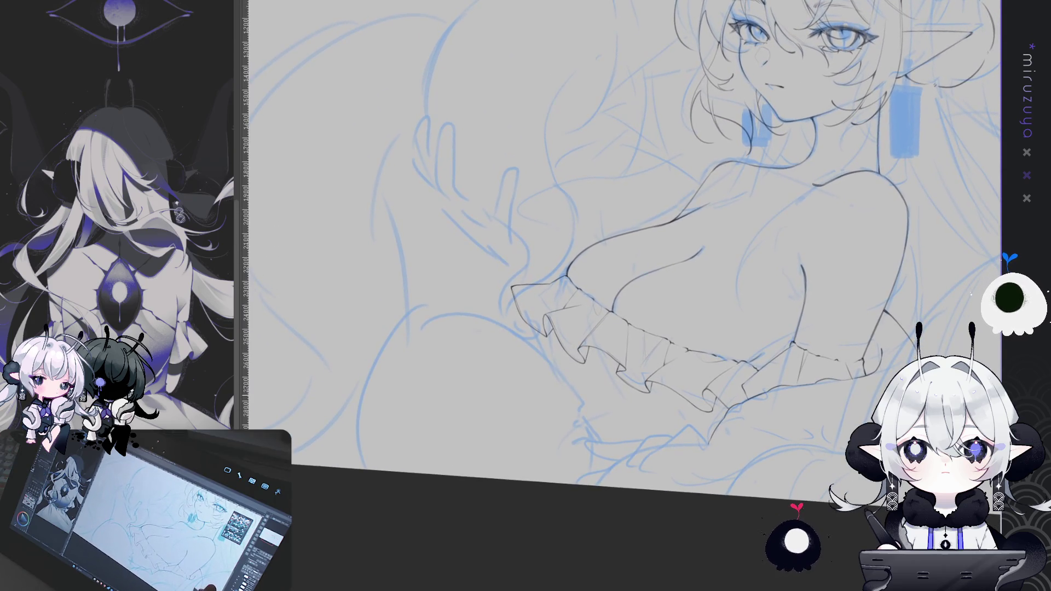
left_click_drag(571, 301, 536, 213)
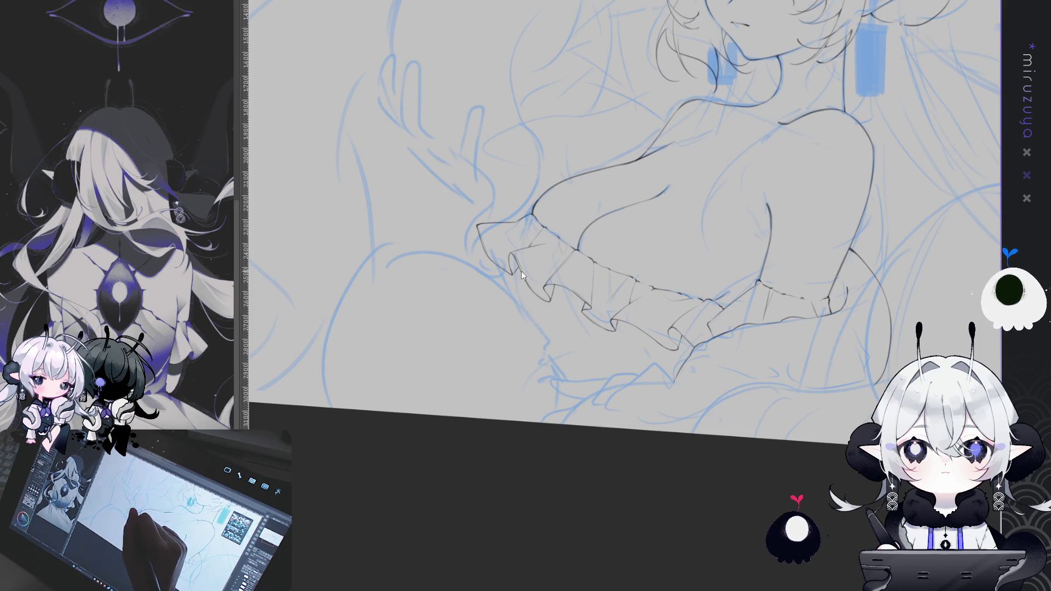
left_click_drag(523, 279, 548, 340)
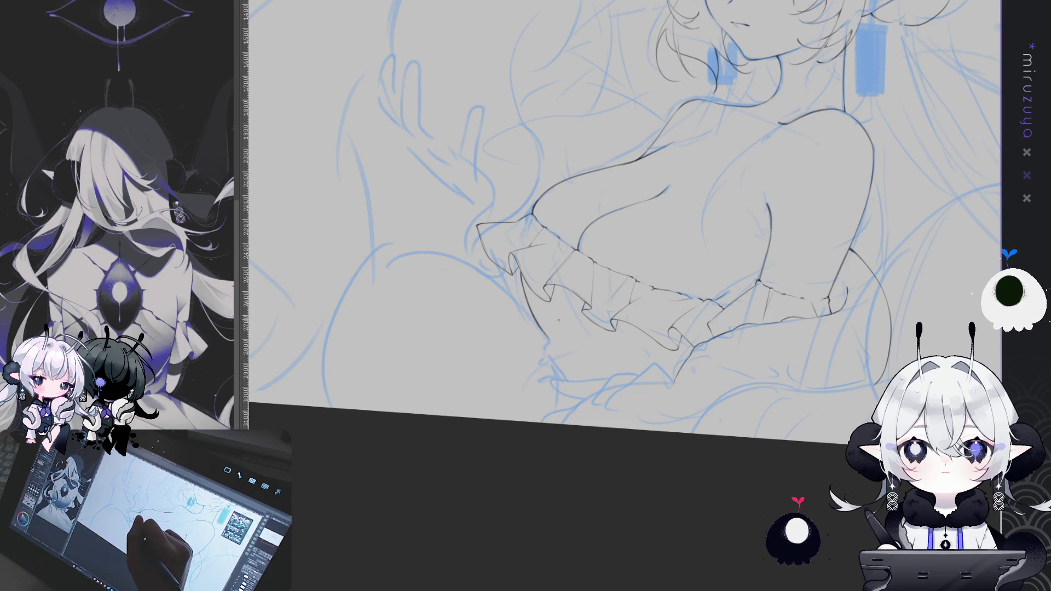
left_click_drag(609, 207, 539, 295)
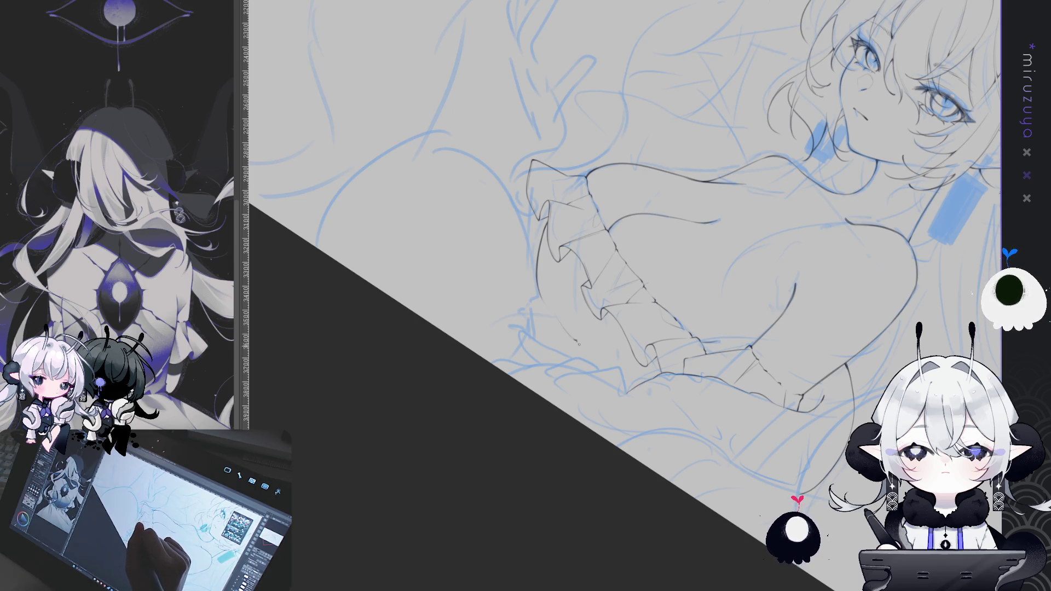
key("ctrl+@")
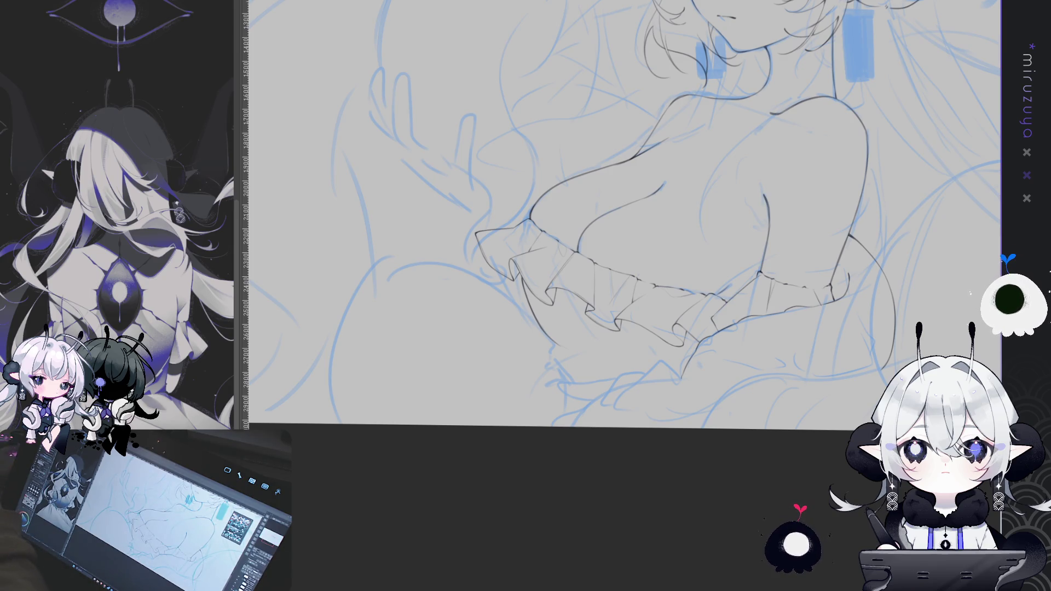
Step: Add a fine fold line to the chest ruffle, then mirror the canvas to check proportions
left_click_drag(599, 339, 457, 320)
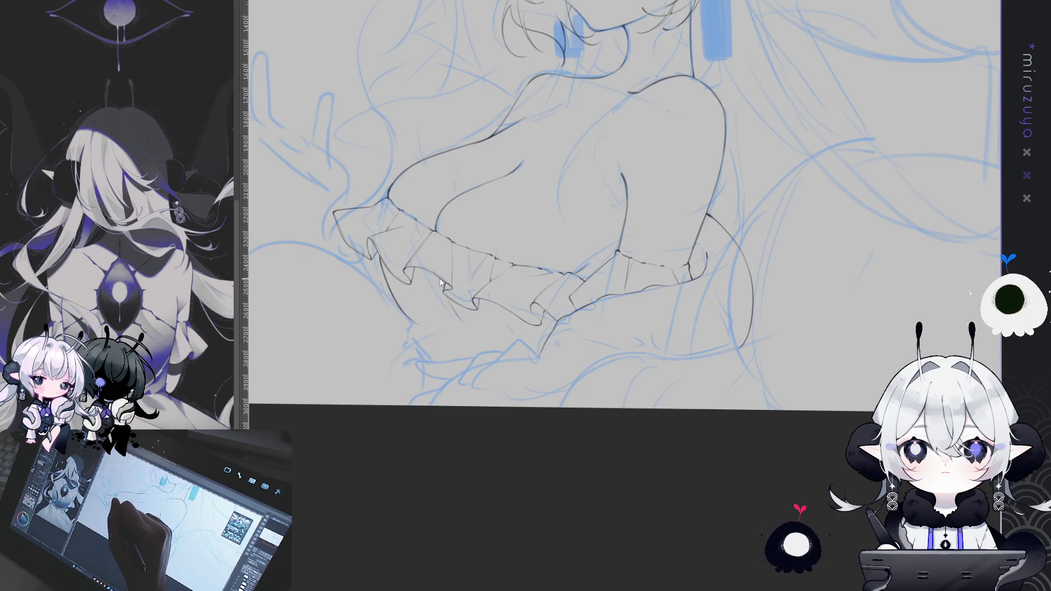
left_click_drag(453, 300, 477, 330)
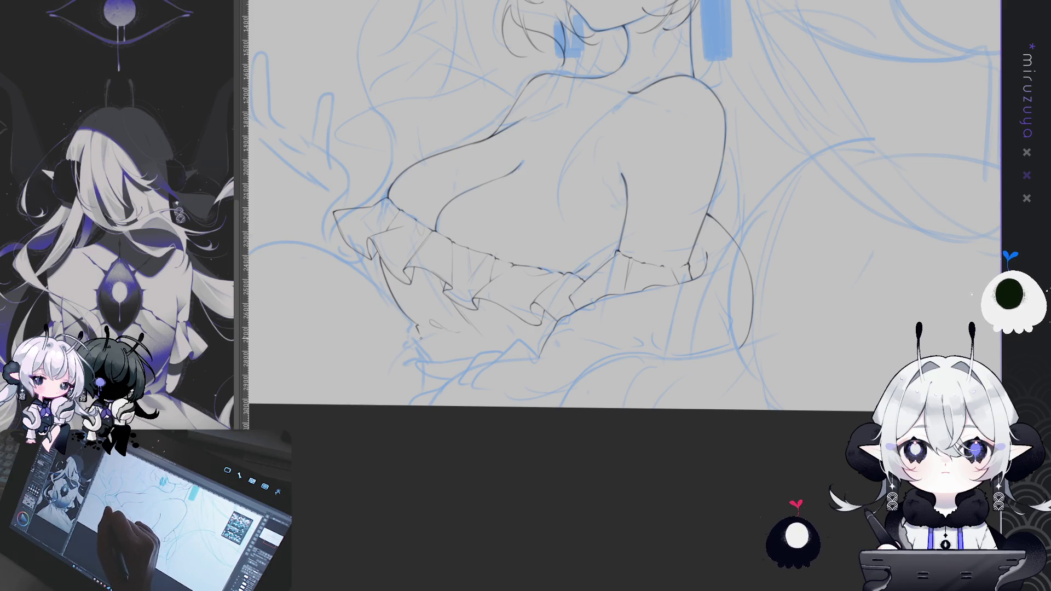
mouse_move(670, 368)
left_mouse_down()
mouse_move(741, 464)
mouse_move(721, 483)
mouse_move(763, 347)
left_mouse_up()
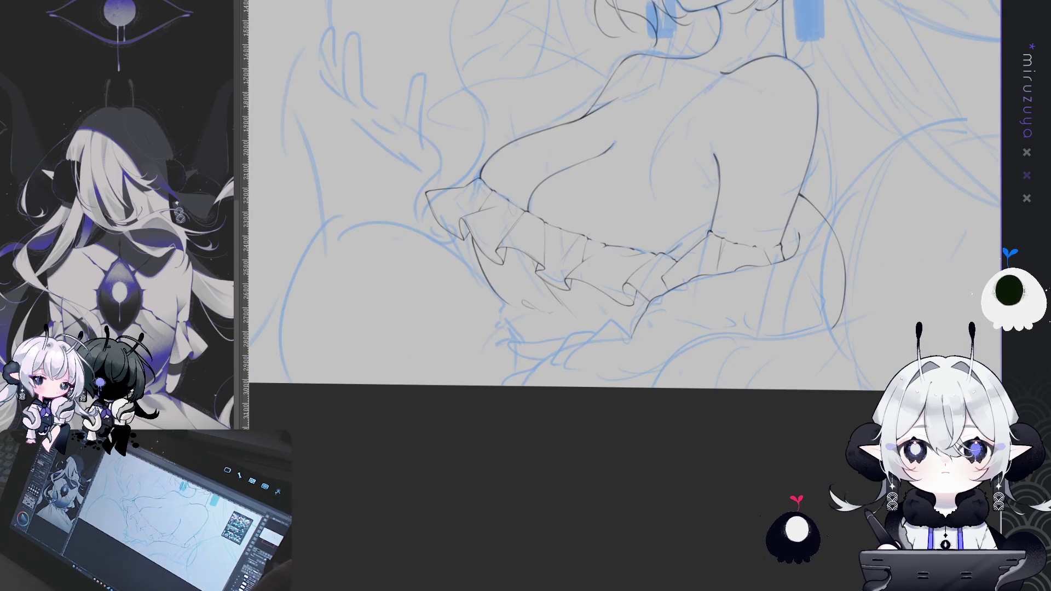
key("h")
left_click_drag(970, 198, 873, 384)
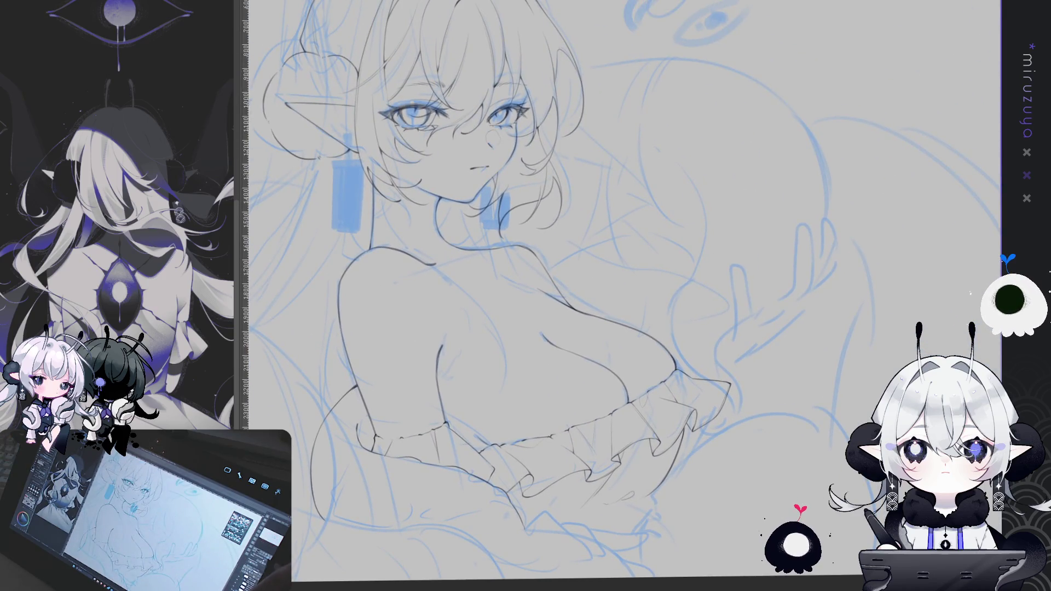
Step: Flip the canvas view back to its normal orientation
key("h")
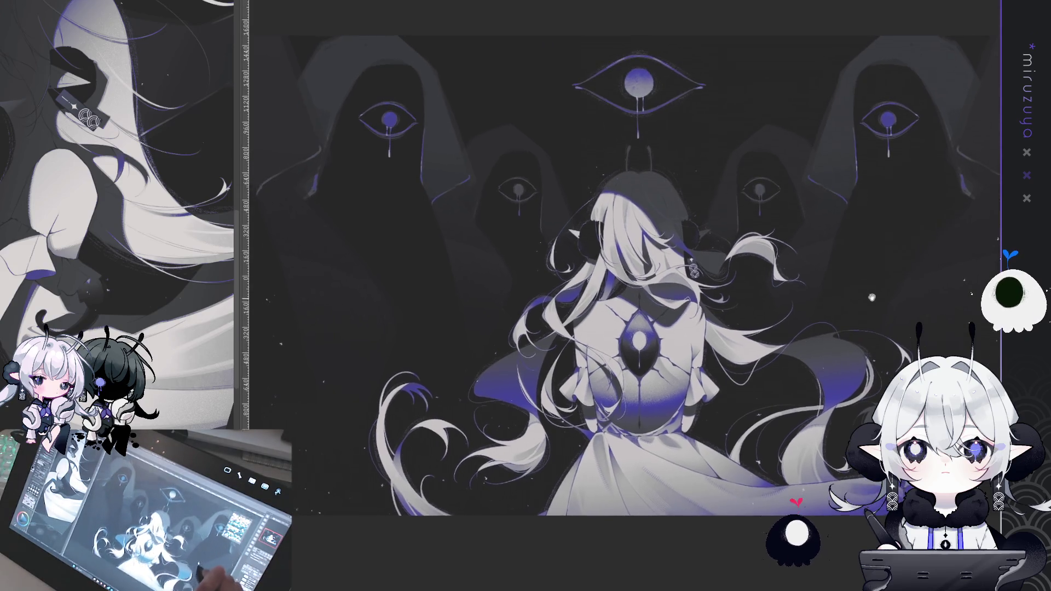
scroll(854, 241, "down", 2)
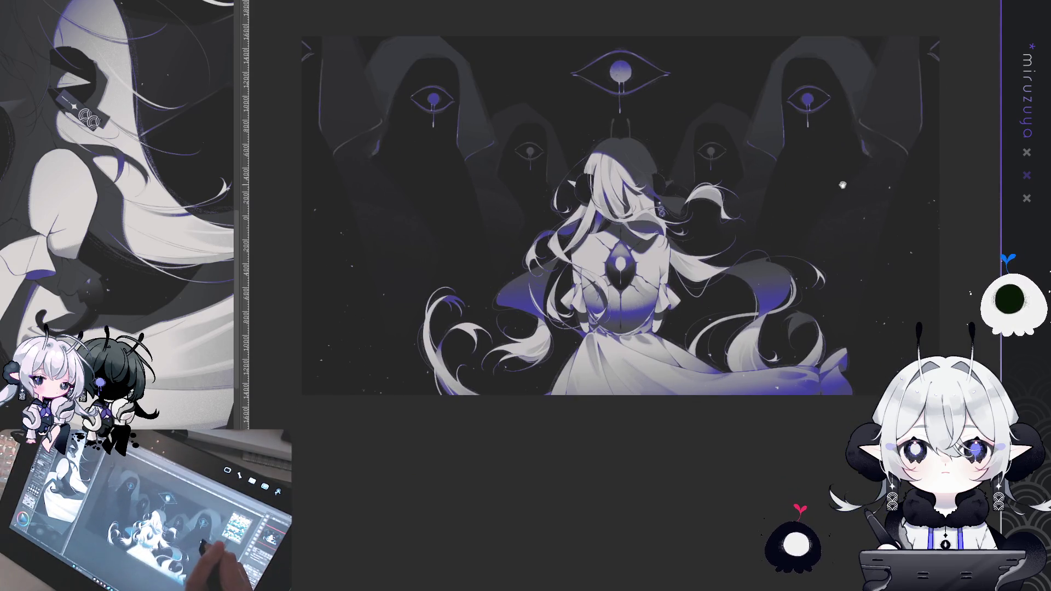
key("ctrl+plus")
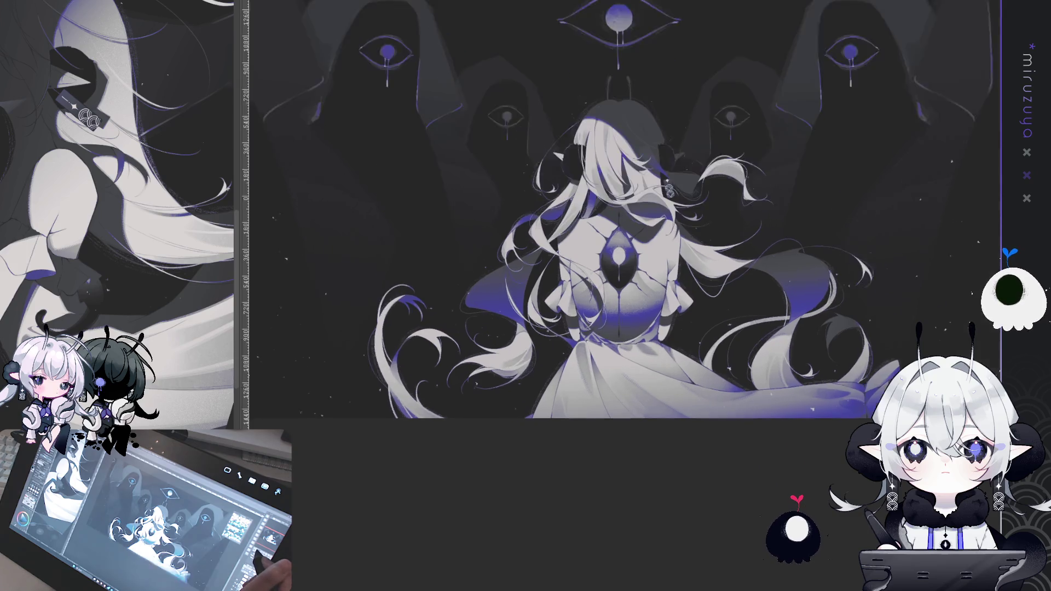
key("ctrl+plus")
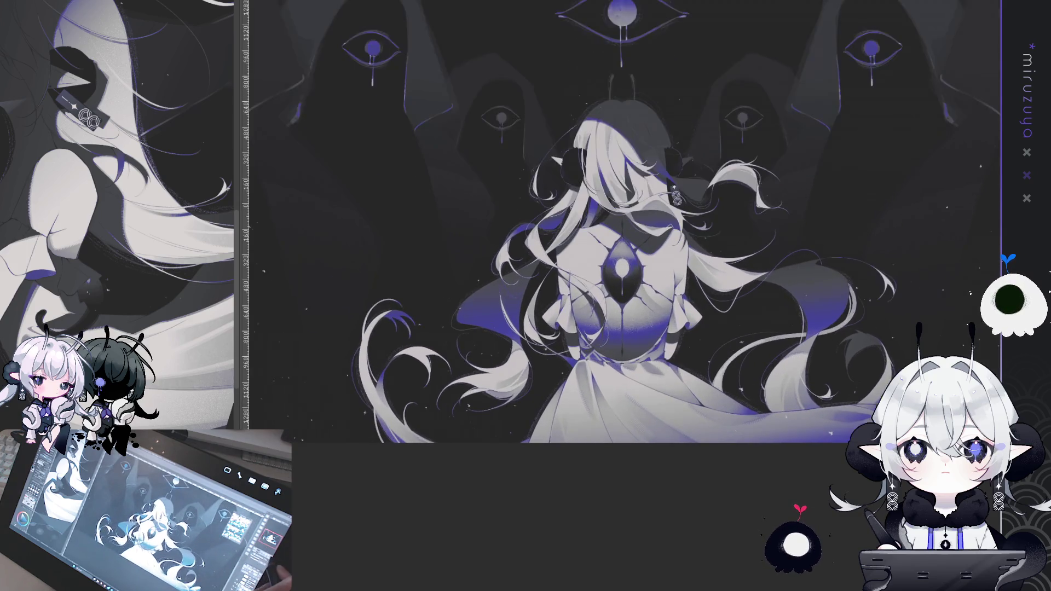
scroll(911, 215, "down", 2)
scroll(911, 215, "up", 1)
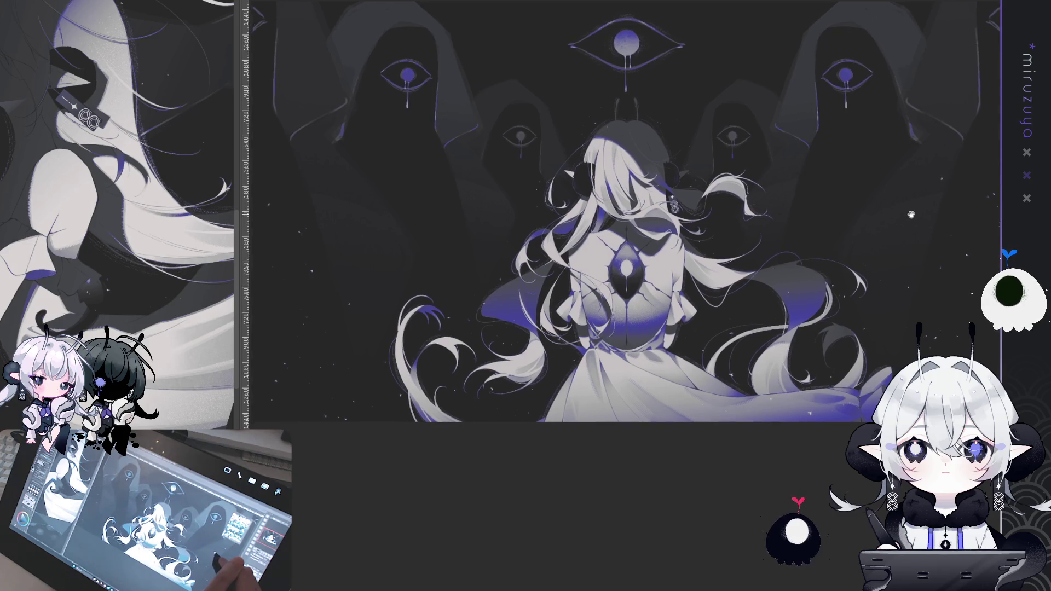
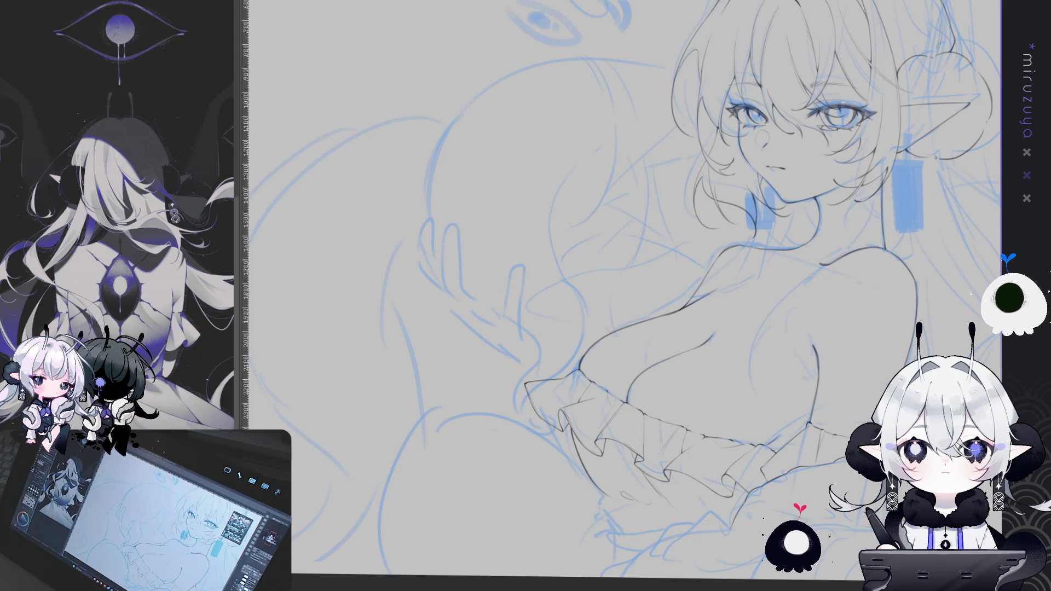
Step: Straighten and zoom the elf sketch onto her face, then switch to the witch illustration document
scroll(670, 266, "down", 5)
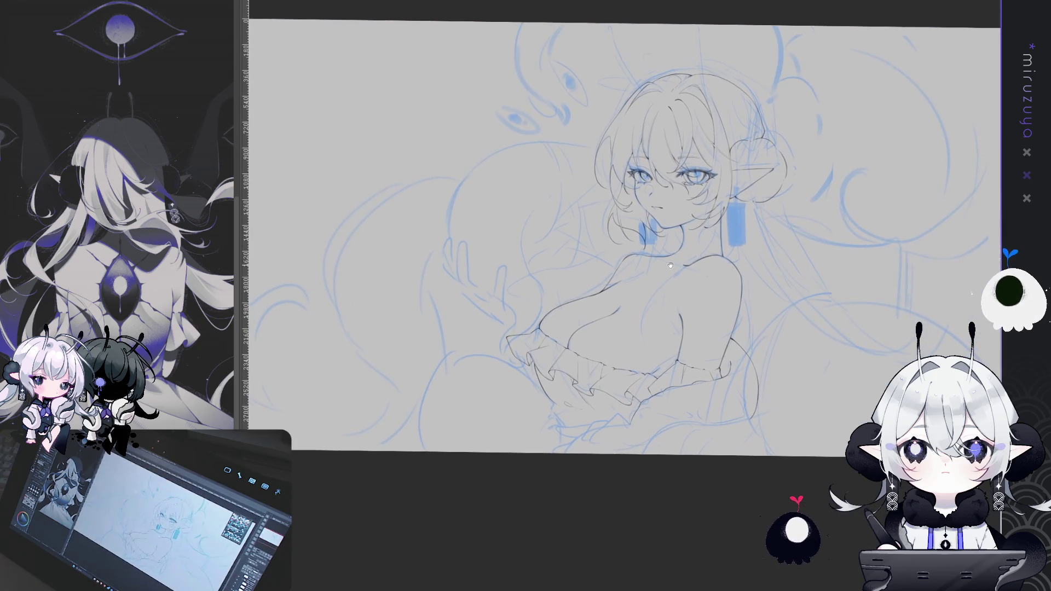
scroll(670, 265, "down", 1)
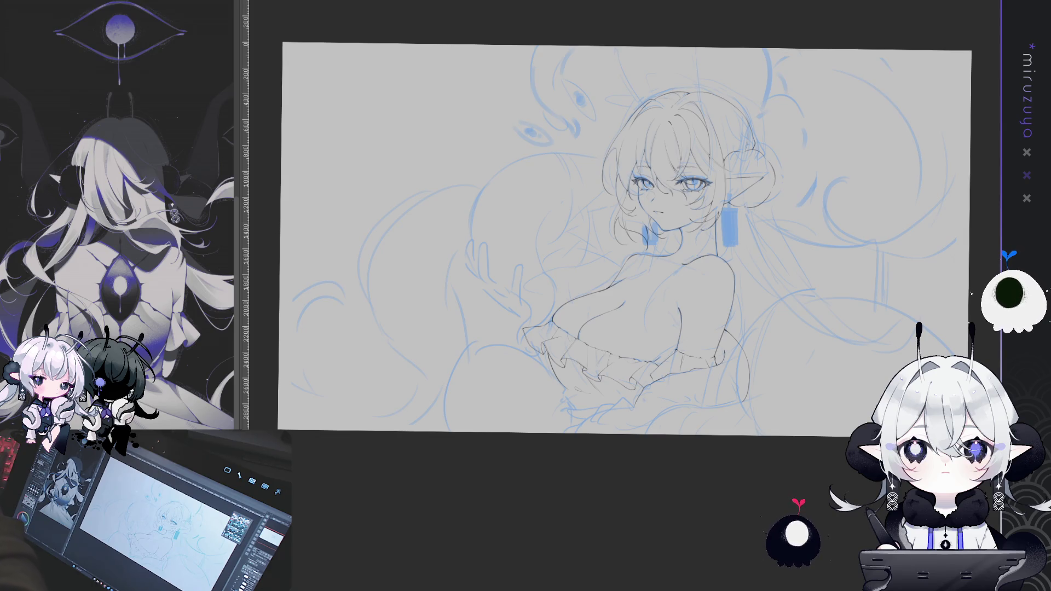
key("Escape")
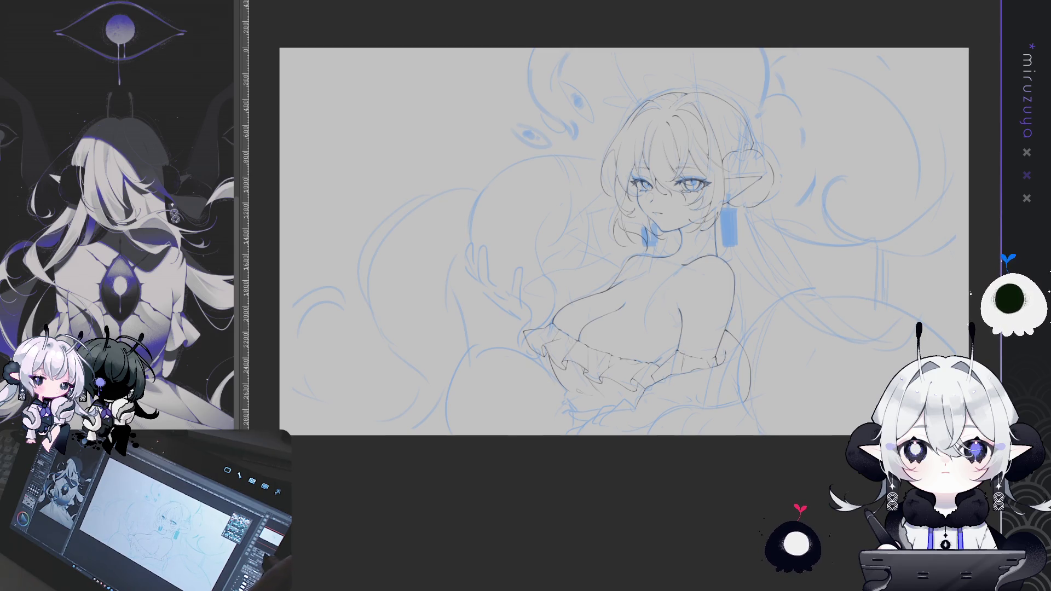
key("ctrl+plus")
key("ctrl+plus")
left_click_drag(884, 326, 803, 381)
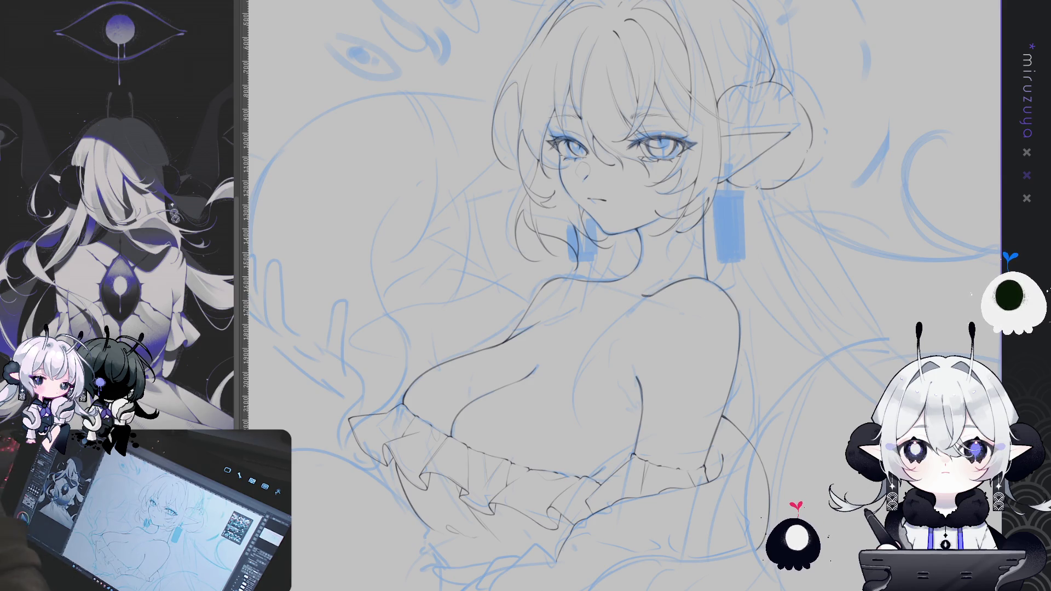
left_click_drag(821, 429, 676, 429)
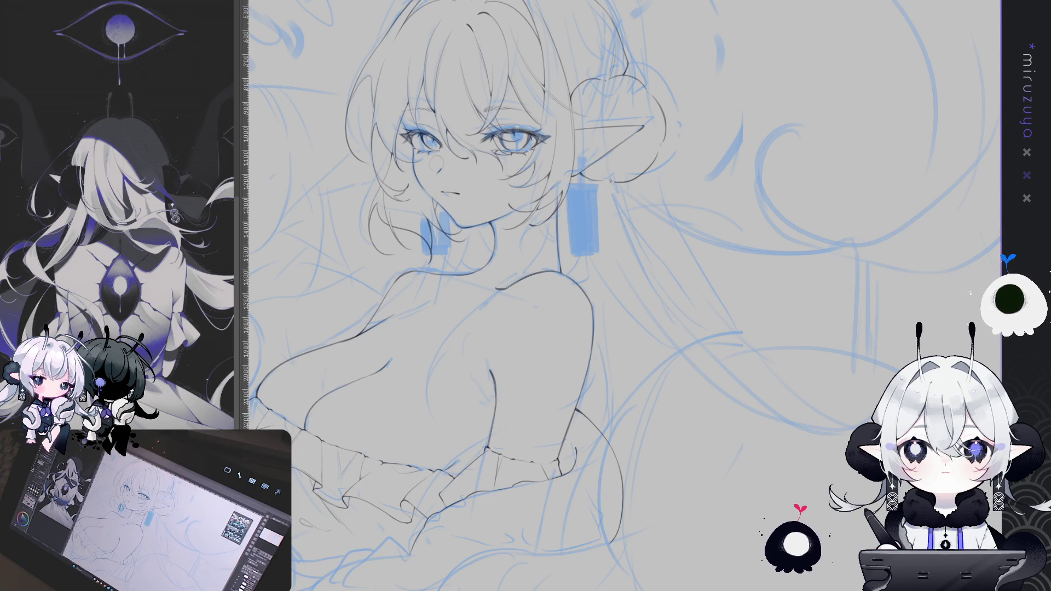
key("ctrl+Tab")
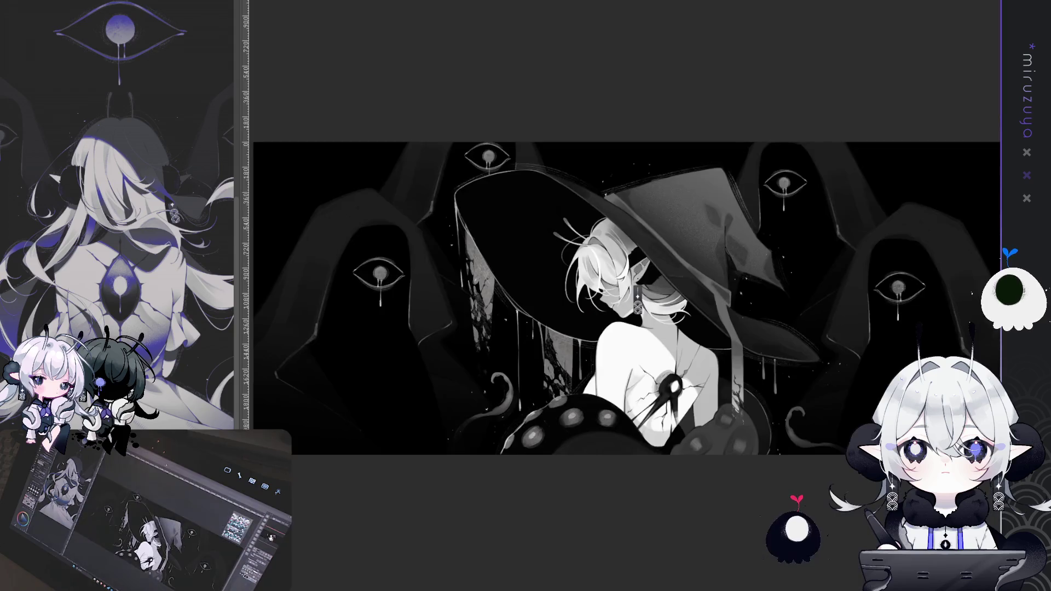
Step: Pan the witch artwork view upward
scroll(626, 224, "down", 1)
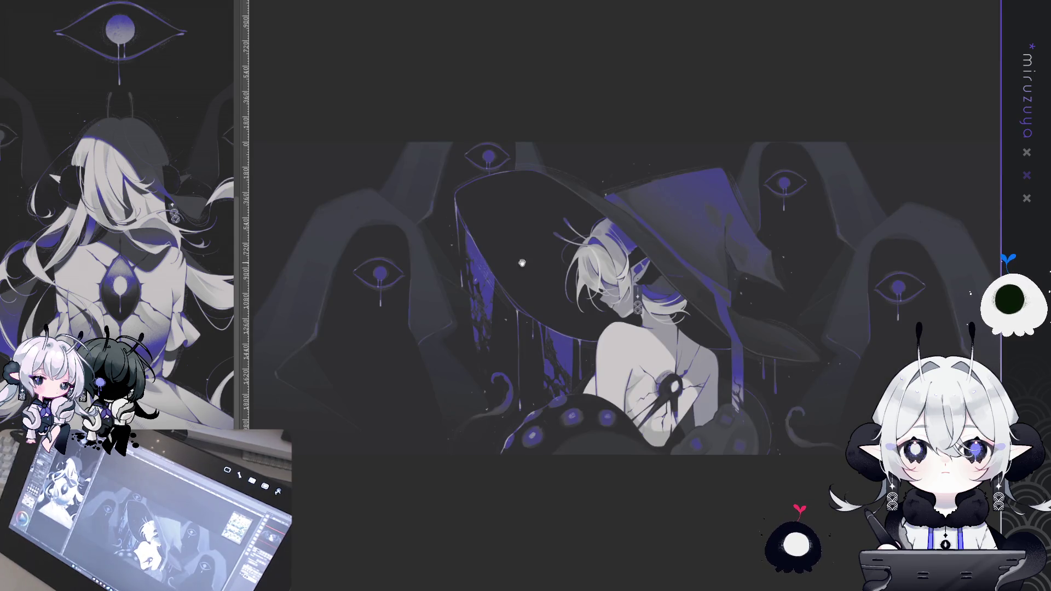
left_click_drag(532, 198, 529, 169)
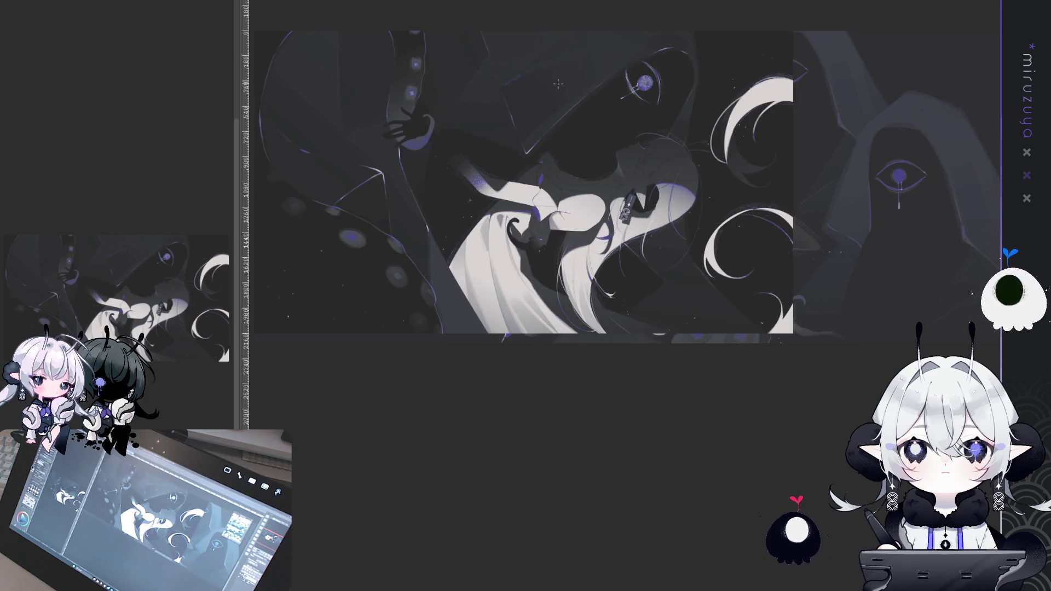
Step: Scale the dark artwork down, stretch it wider to fill the frame, and nudge the head area down
left_click_drag(682, 125, 700, 137)
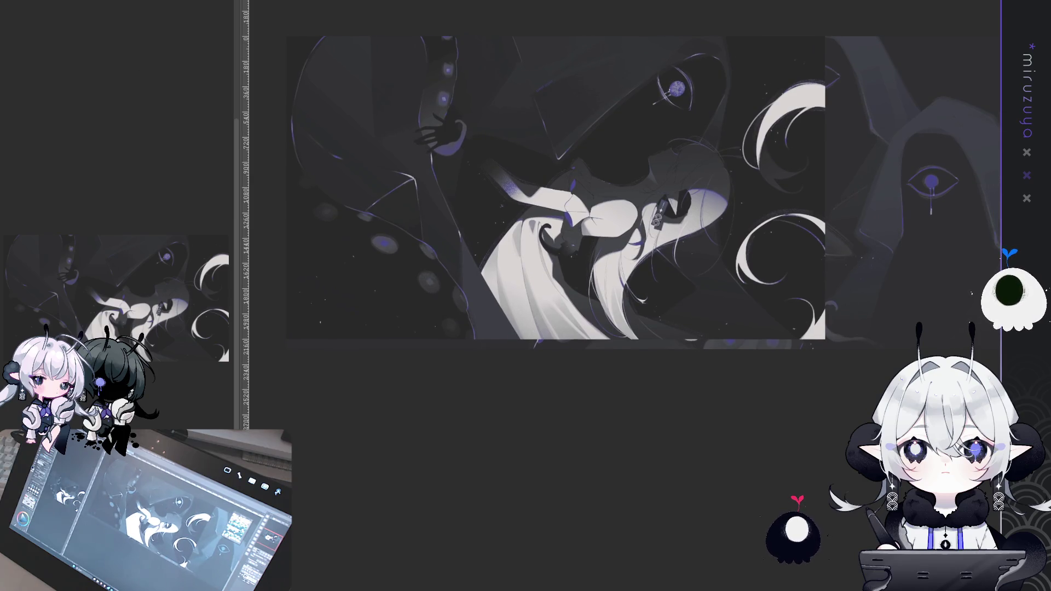
key("ctrl+t")
left_click_drag(286, 35, 392, 71)
left_click_drag(767, 180, 910, 178)
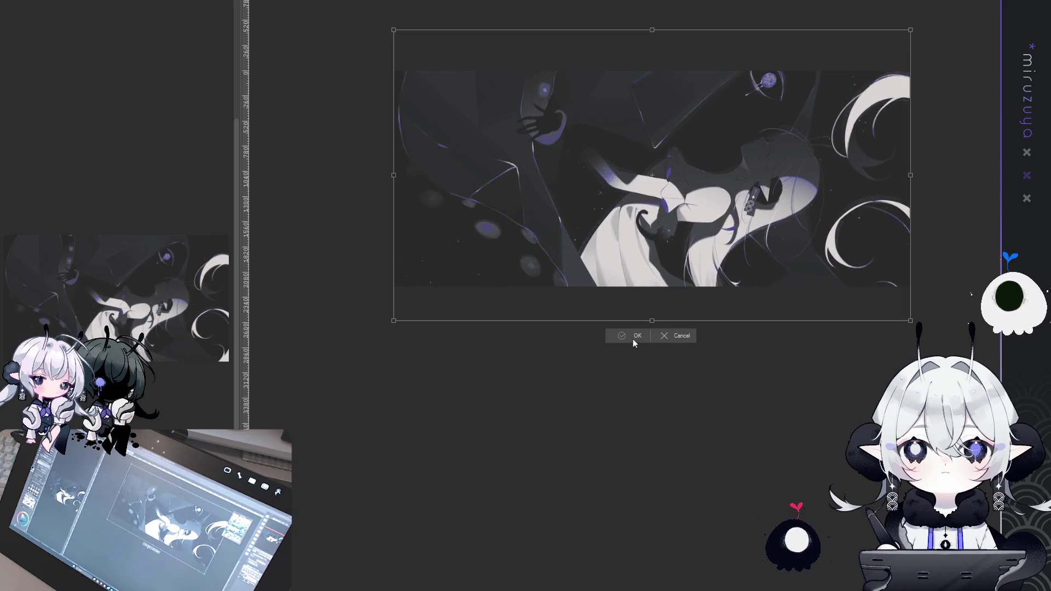
key("Return")
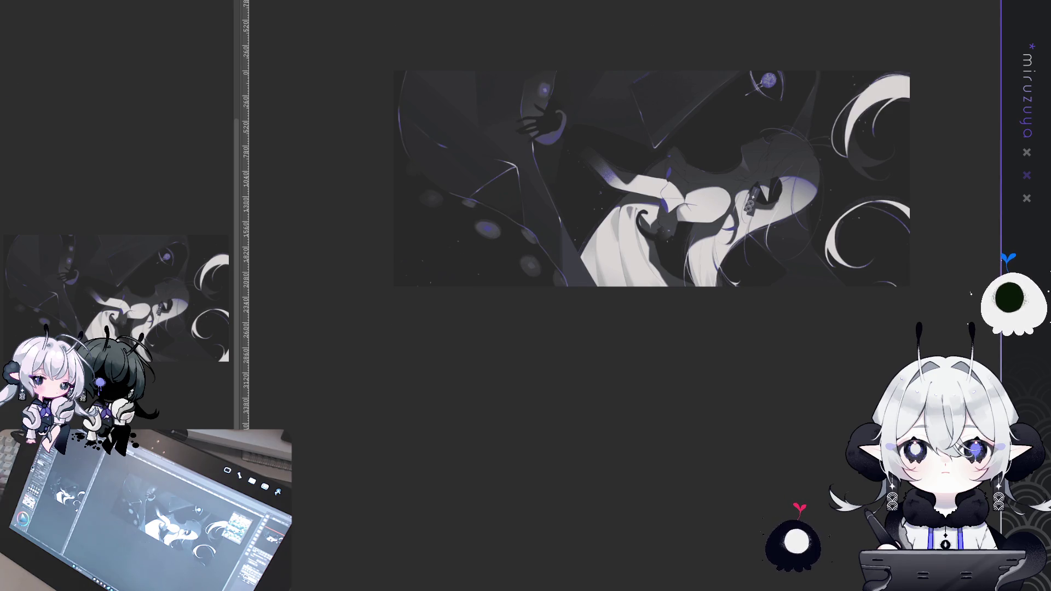
left_click_drag(802, 215, 806, 217)
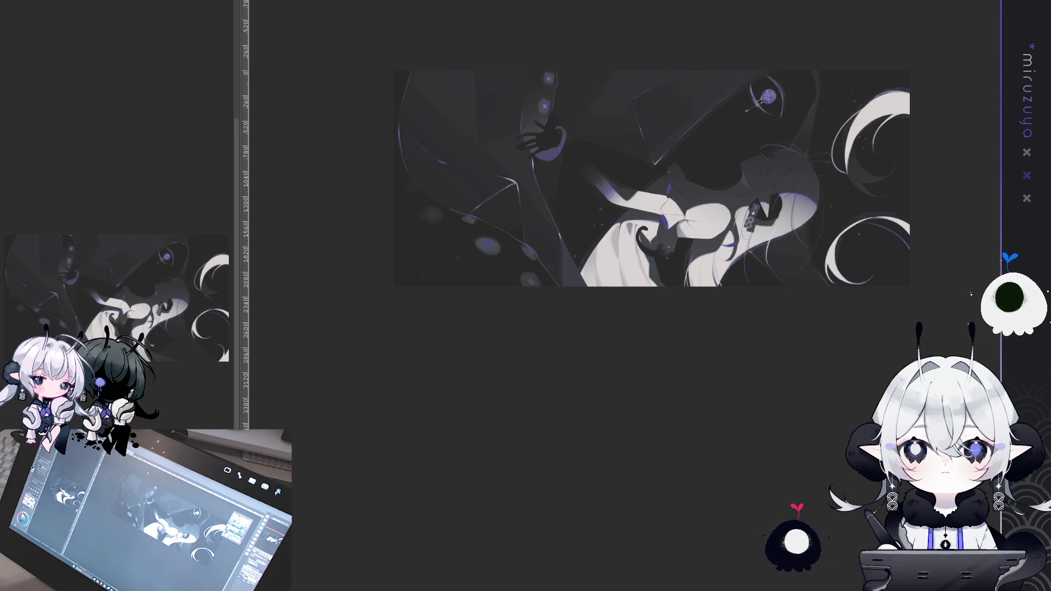
Step: Cycle through the open documents back to the elf girl sketch
key("ctrl+Tab")
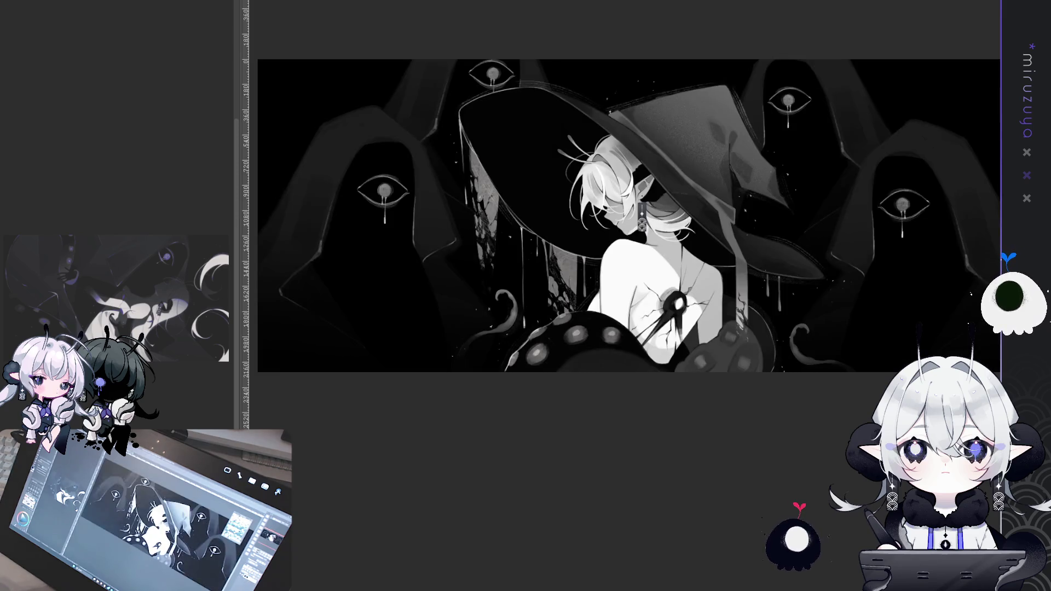
key("ctrl+Tab")
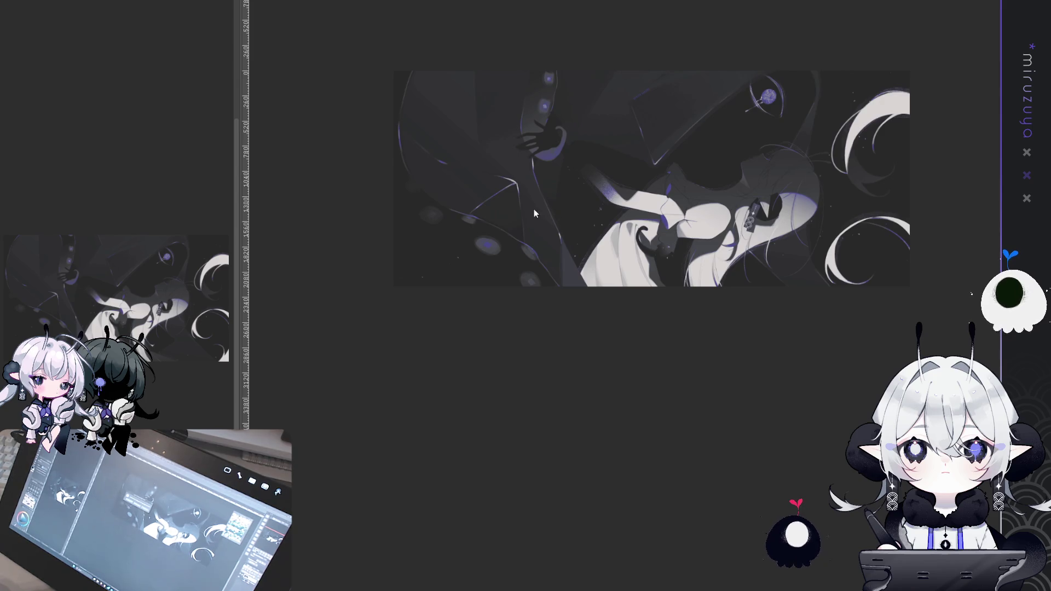
key("ctrl+Tab")
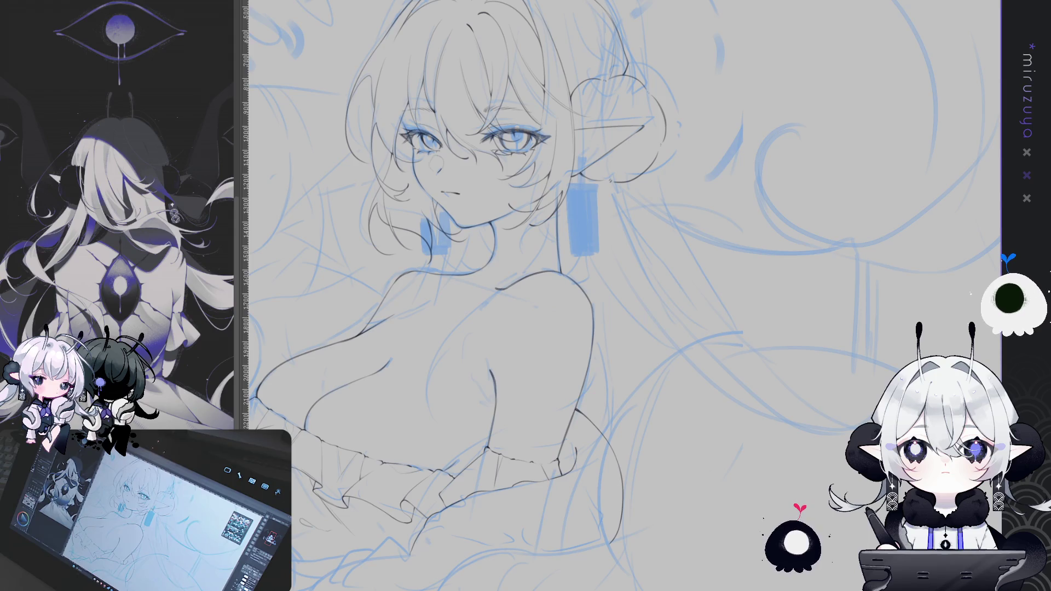
scroll(607, 400, "up", 2)
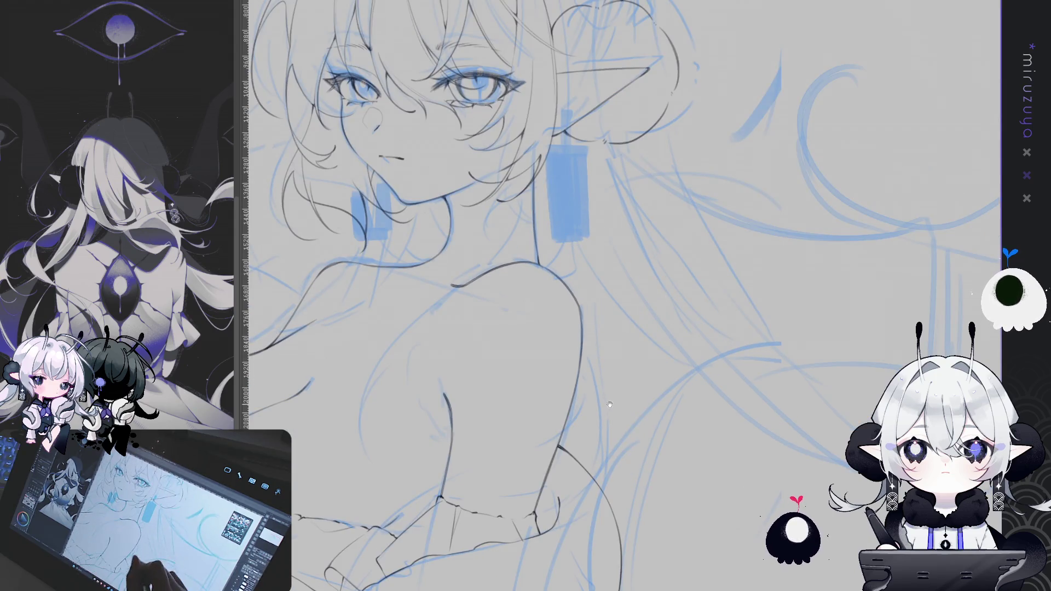
left_click_drag(607, 400, 765, 281)
mouse_move(840, 384)
left_mouse_down()
mouse_move(871, 312)
mouse_move(712, 449)
mouse_move(681, 509)
left_mouse_up()
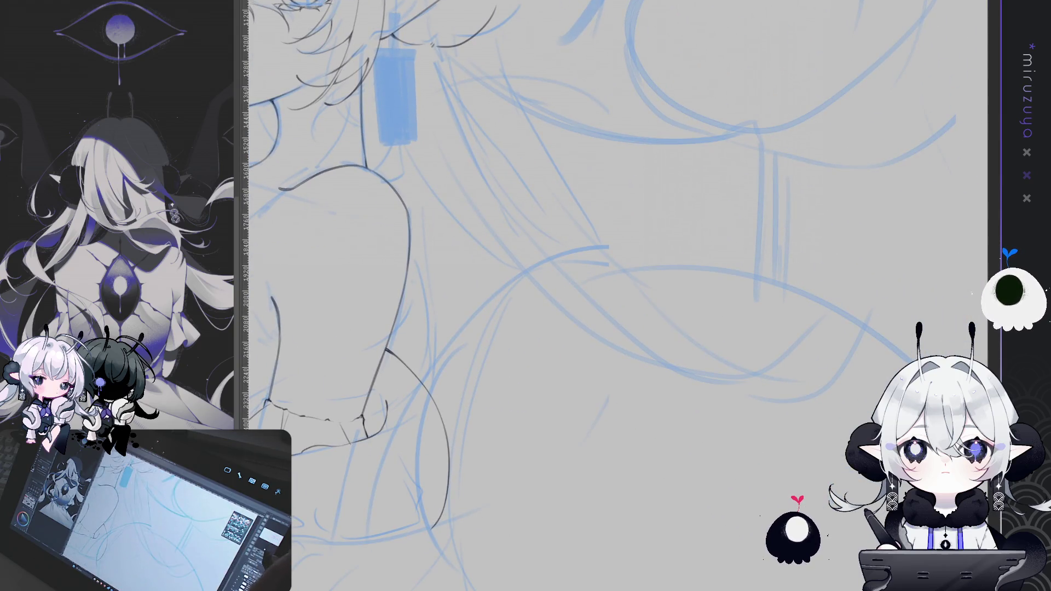
key("ctrl+minus")
key("ctrl+minus")
key("ctrl+minus")
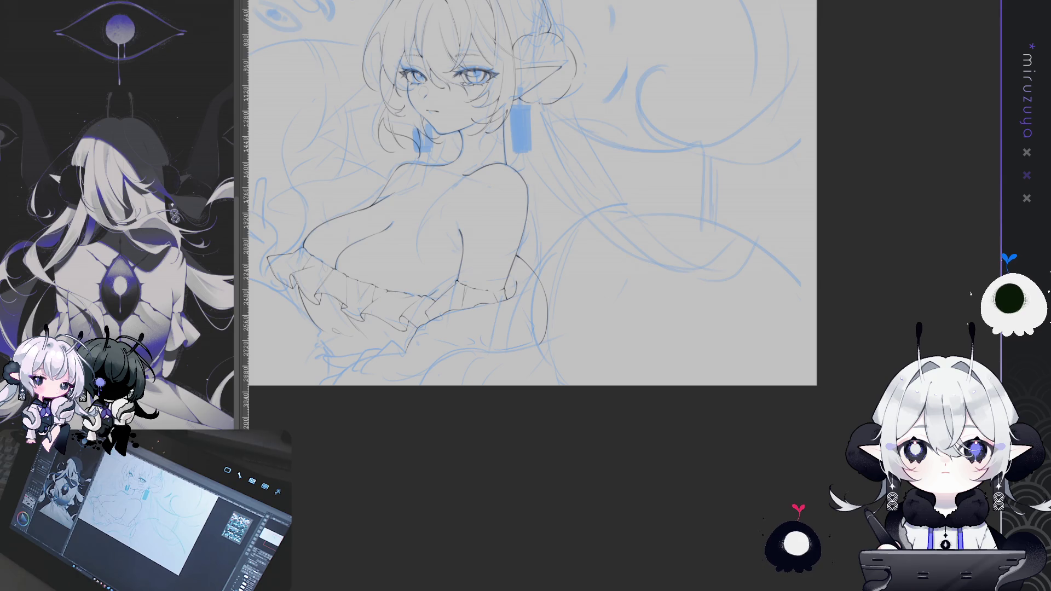
scroll(531, 191, "up", 1)
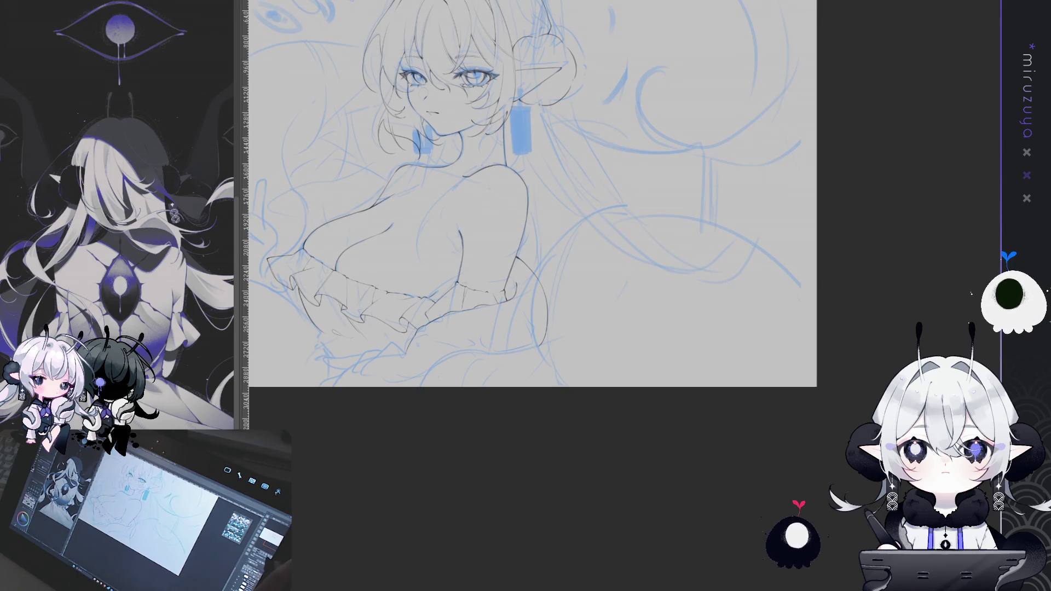
Step: Undo and redo the hair line art around the head to compare it with the sketch
scroll(531, 191, "up", 2)
scroll(509, 186, "down", 3)
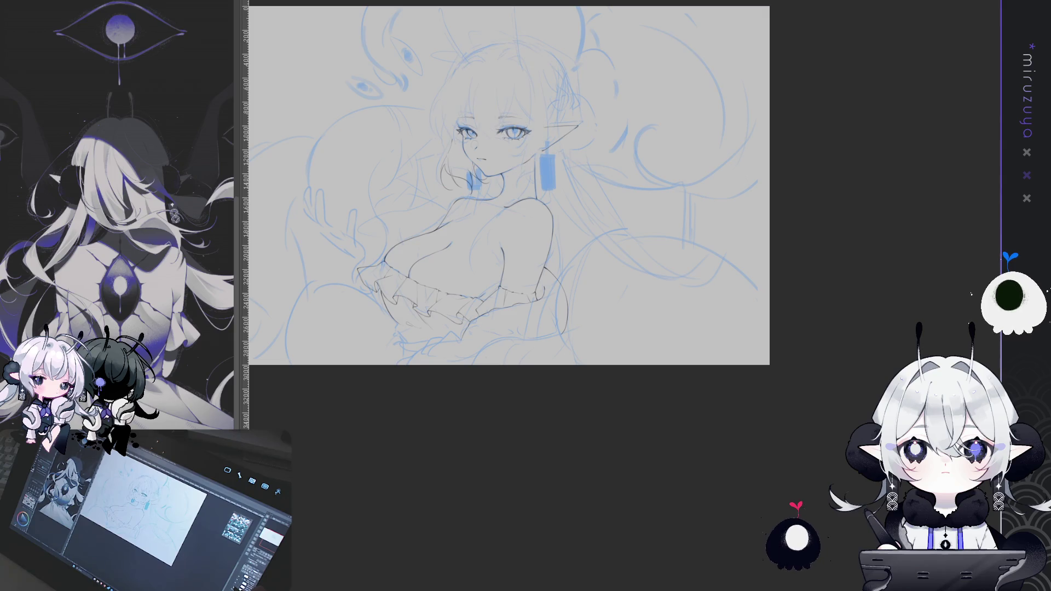
key("ctrl+z")
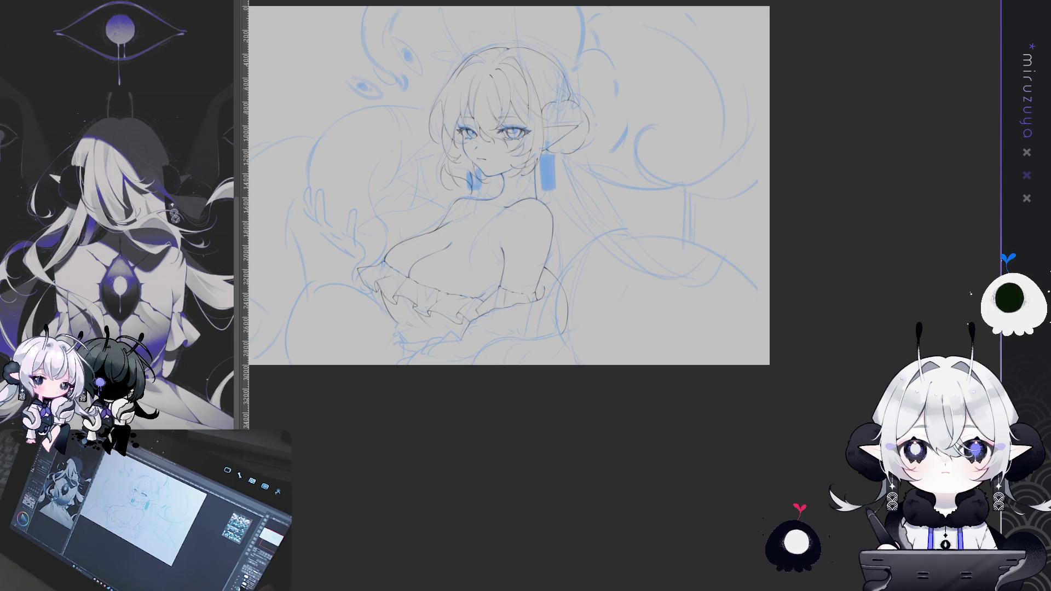
key("ctrl+z")
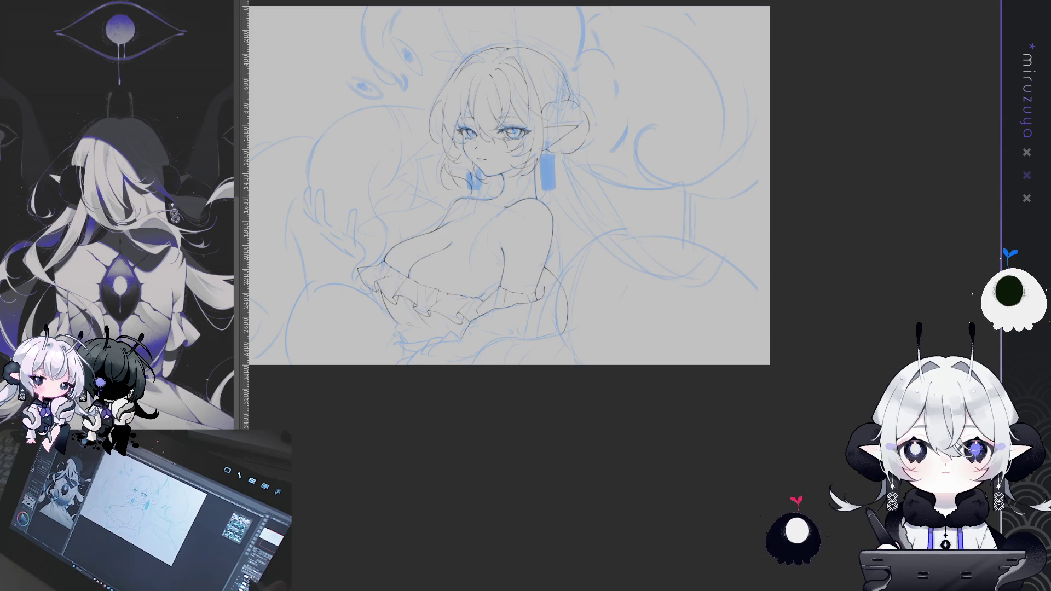
key("ctrl+z")
key("ctrl+y")
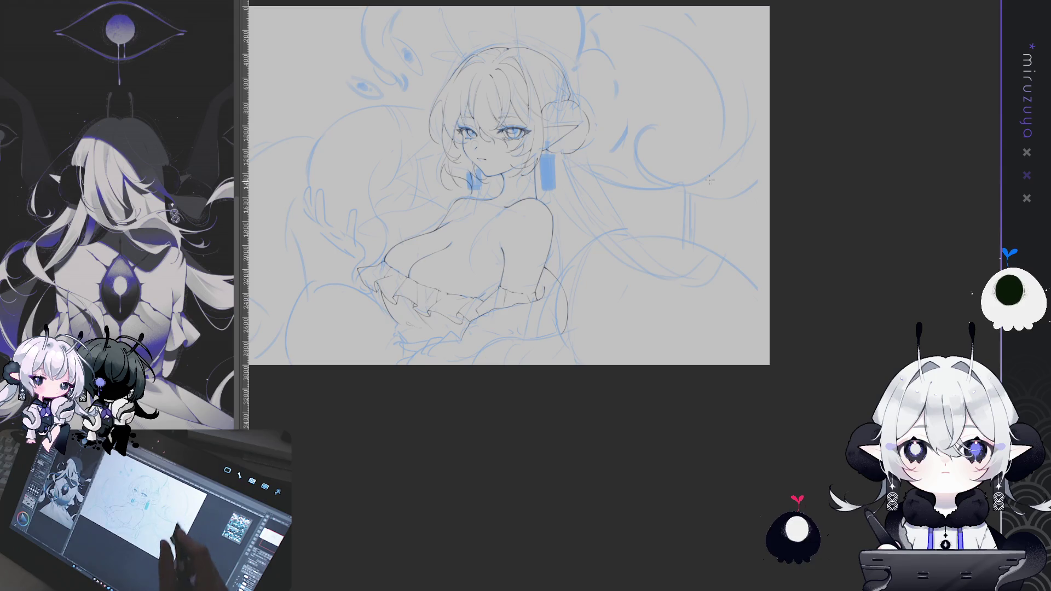
Step: Replace a stray line with a curved arc around the orb, a small frill curl and a hair stroke
mouse_move(783, 256)
left_mouse_down()
mouse_move(868, 253)
mouse_move(884, 296)
mouse_move(844, 334)
left_mouse_up()
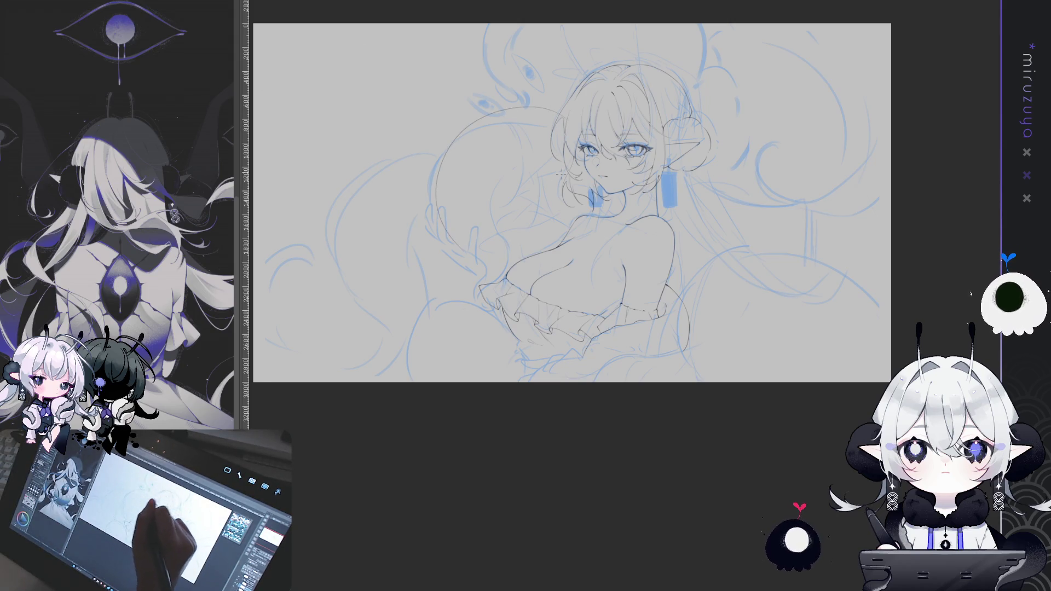
key("ctrl+z")
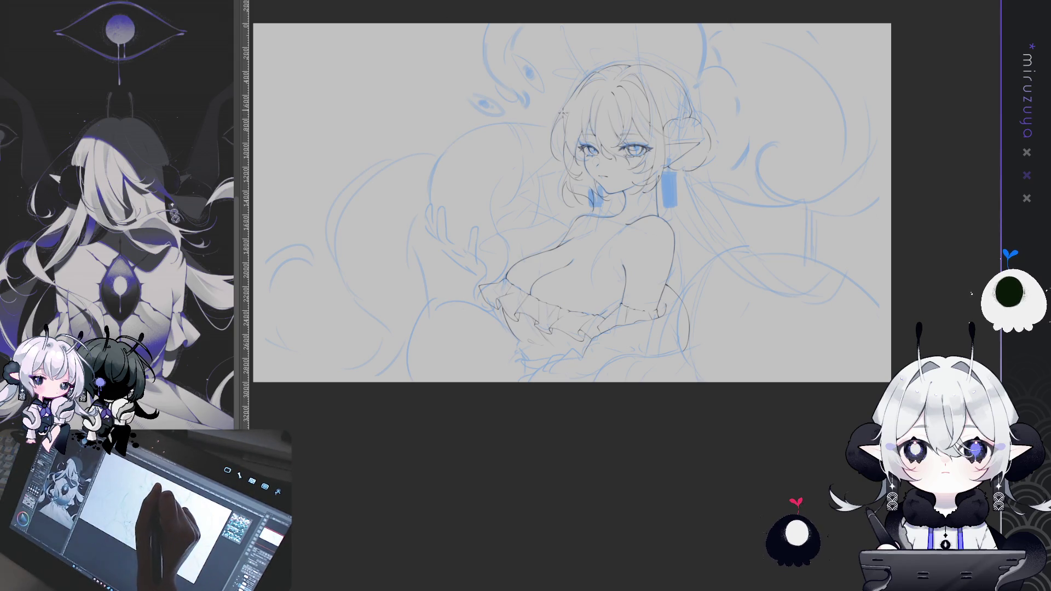
left_click_drag(552, 108, 436, 172)
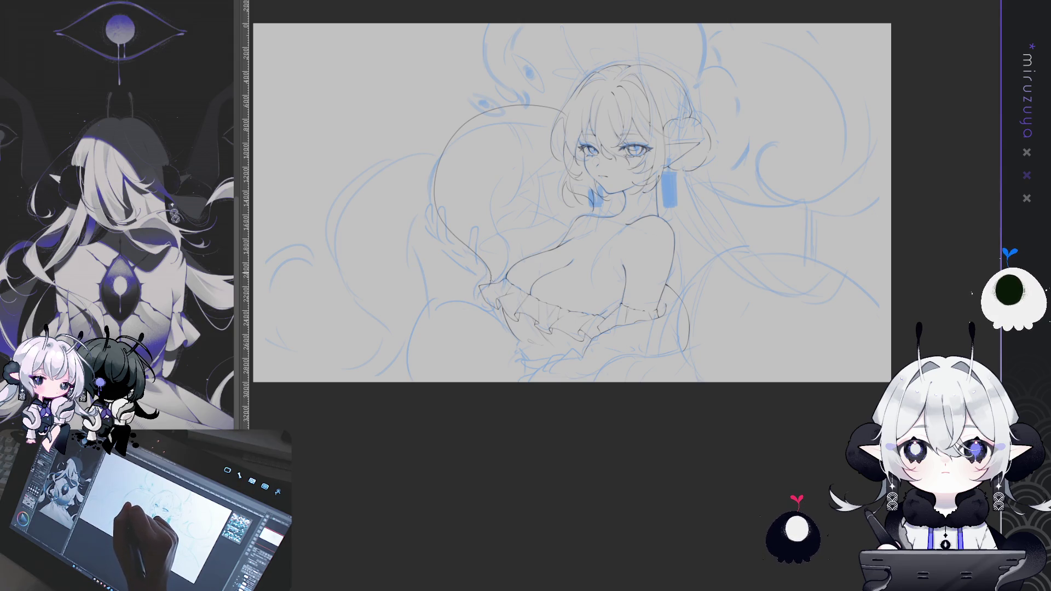
left_click_drag(462, 281, 469, 291)
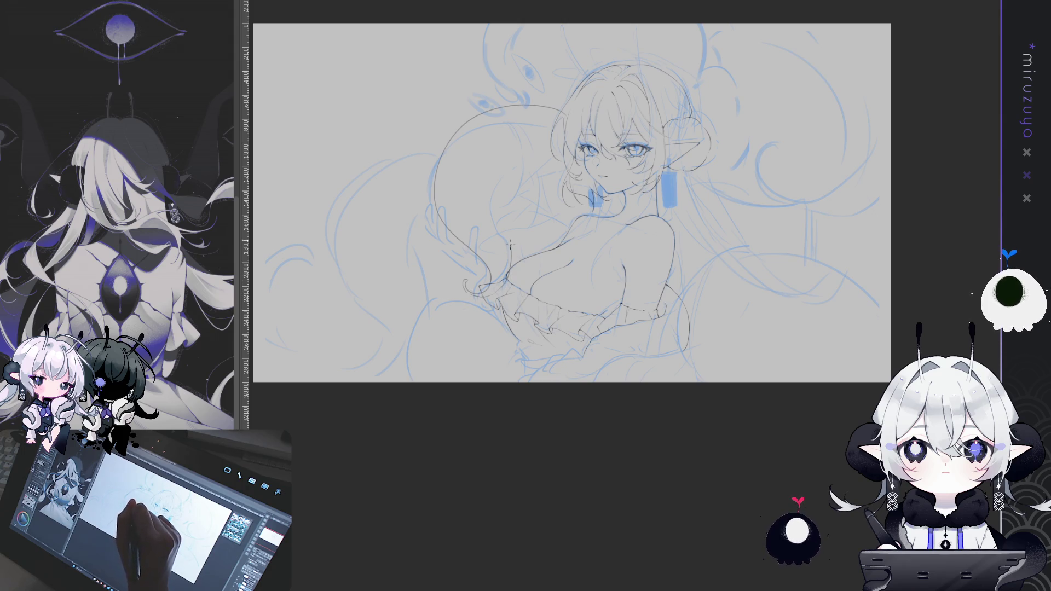
left_click_drag(508, 169, 494, 193)
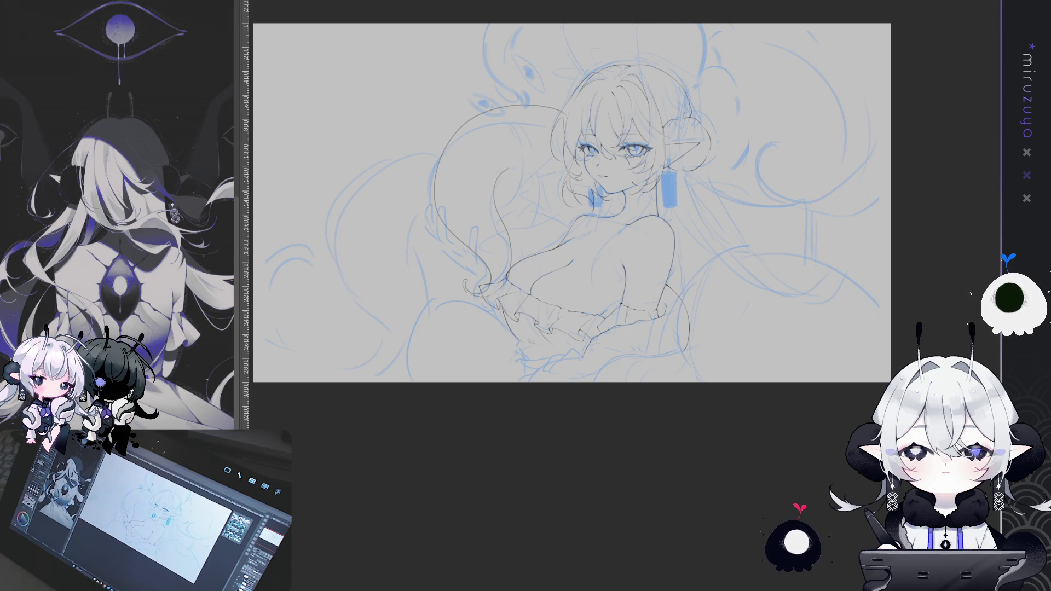
Step: Frame the face and torso up close and tilt the canvas for comfortable inking
scroll(508, 194, "up", 3)
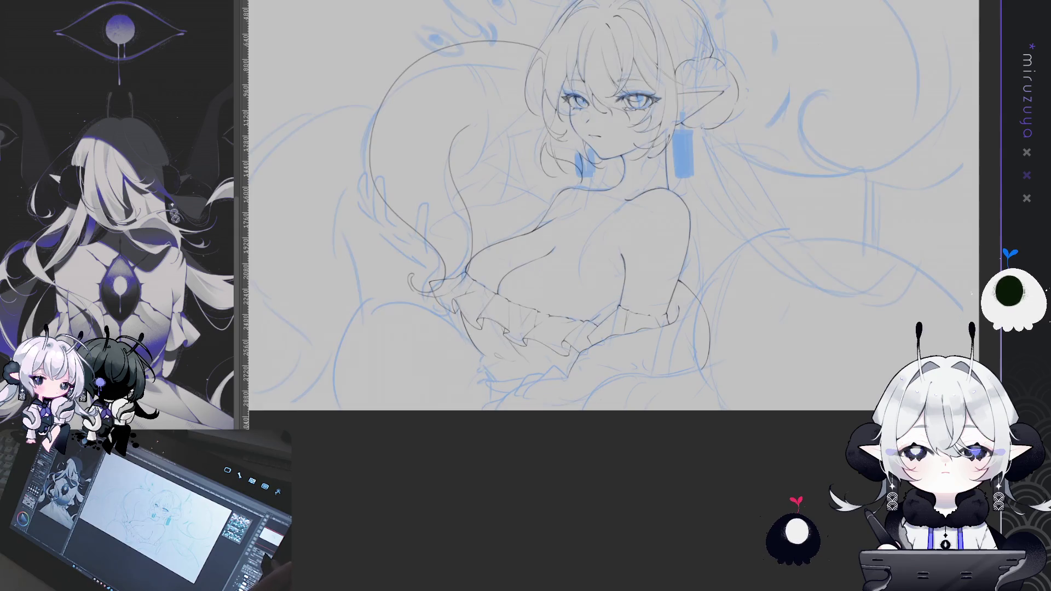
left_click_drag(485, 153, 532, 137)
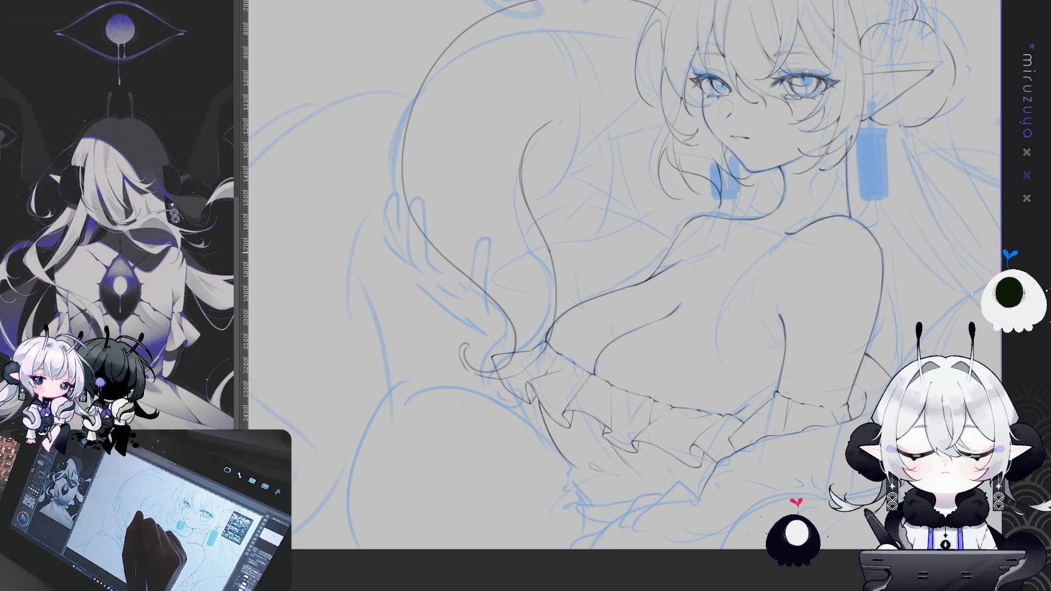
left_click_drag(403, 148, 431, 176)
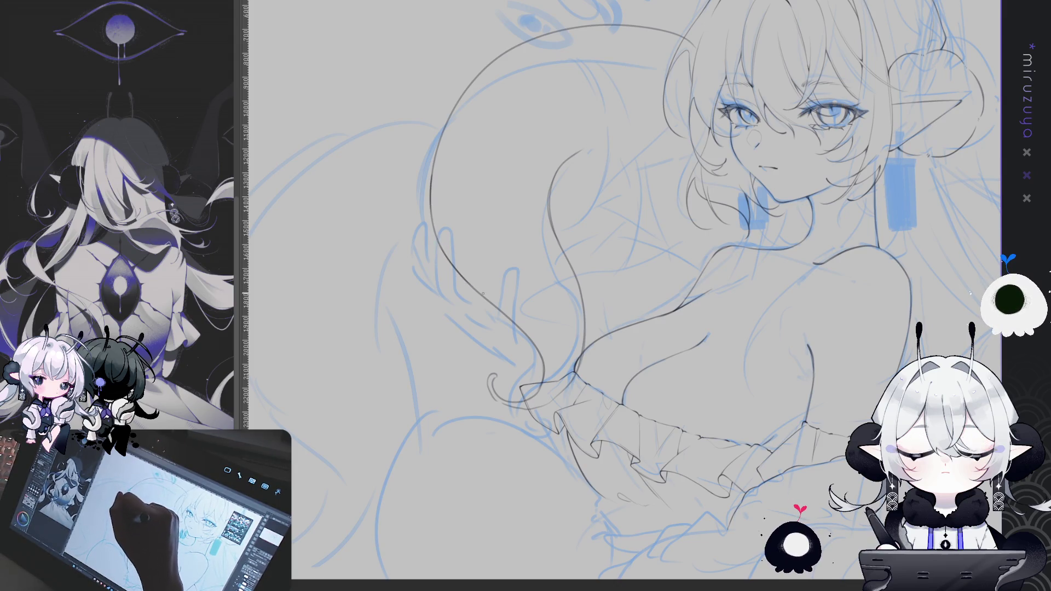
mouse_move(804, 397)
left_mouse_down()
mouse_move(761, 446)
mouse_move(734, 442)
left_mouse_up()
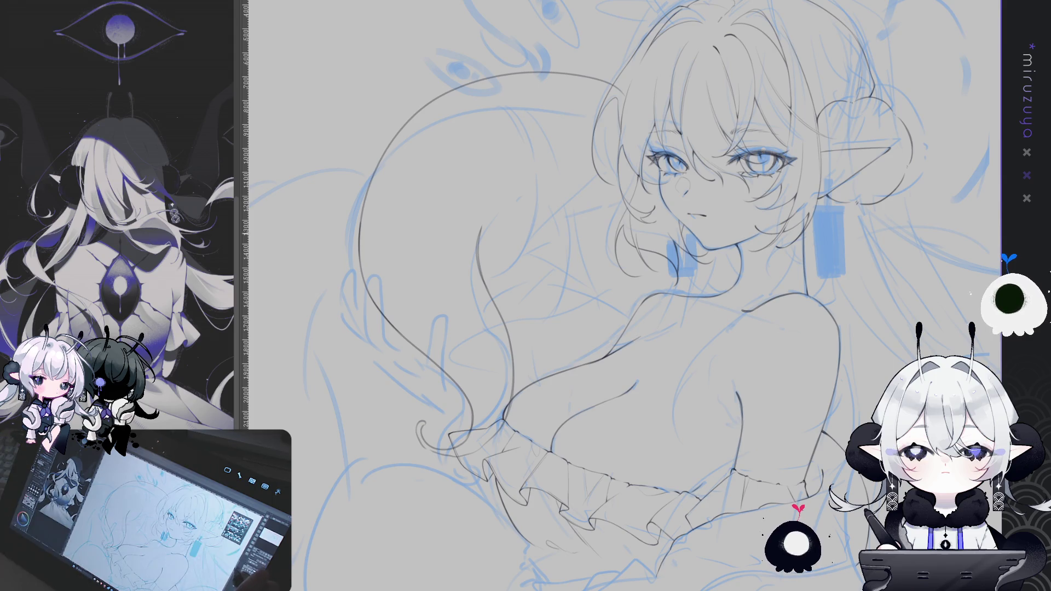
mouse_move(668, 159)
left_mouse_down()
mouse_move(591, 164)
mouse_move(619, 156)
left_mouse_up()
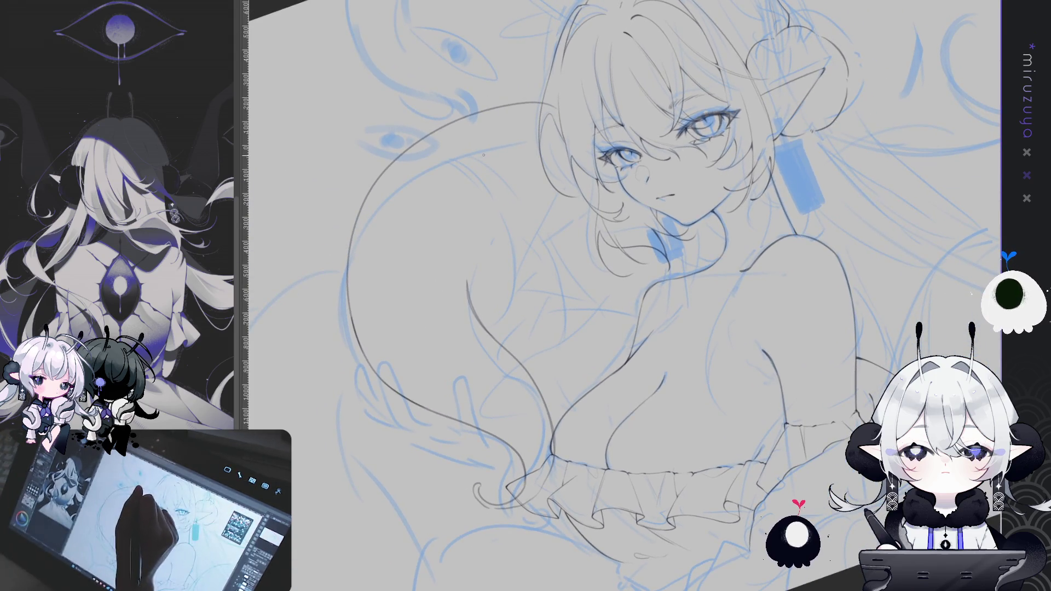
Step: Ink dark hair strands from the head down to the shoulder, removing a faint stroke
left_click_drag(479, 159, 469, 289)
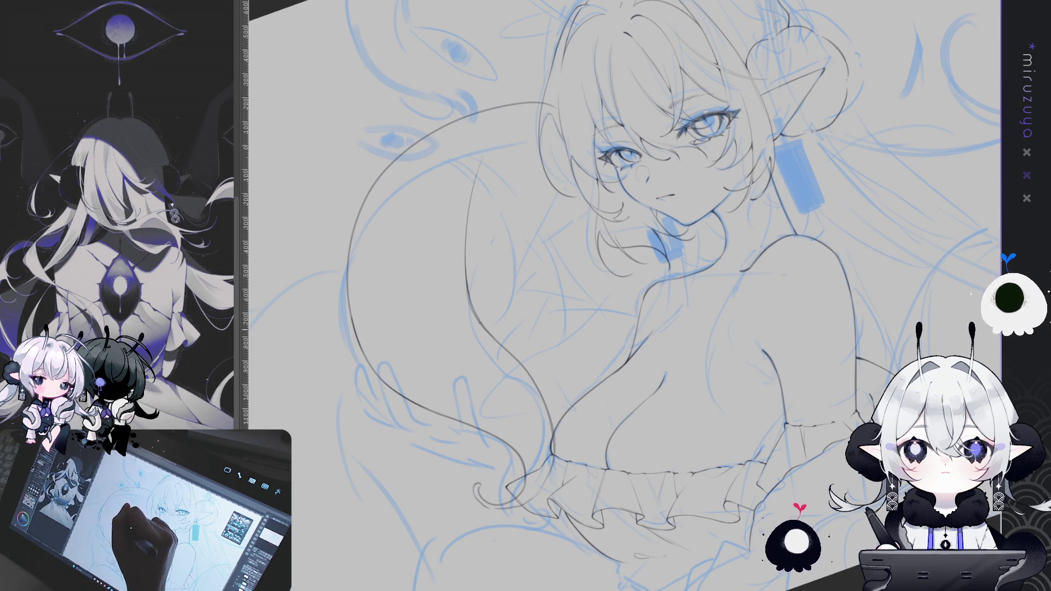
mouse_move(511, 414)
left_mouse_down()
mouse_move(684, 446)
mouse_move(516, 206)
left_mouse_up()
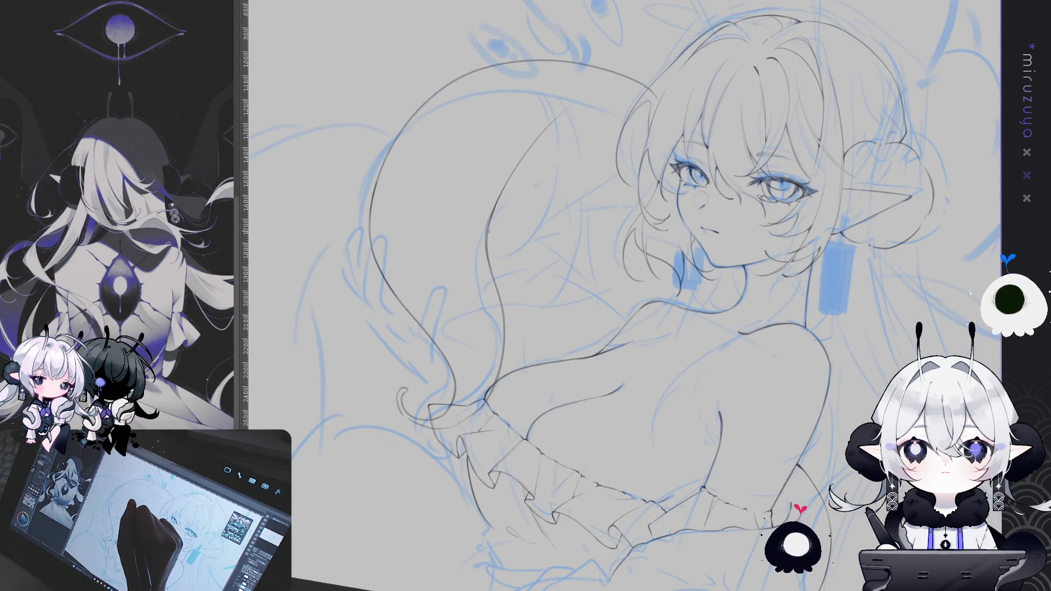
key("ctrl+z")
mouse_move(514, 203)
left_mouse_down()
mouse_move(659, 269)
mouse_move(674, 322)
left_mouse_up()
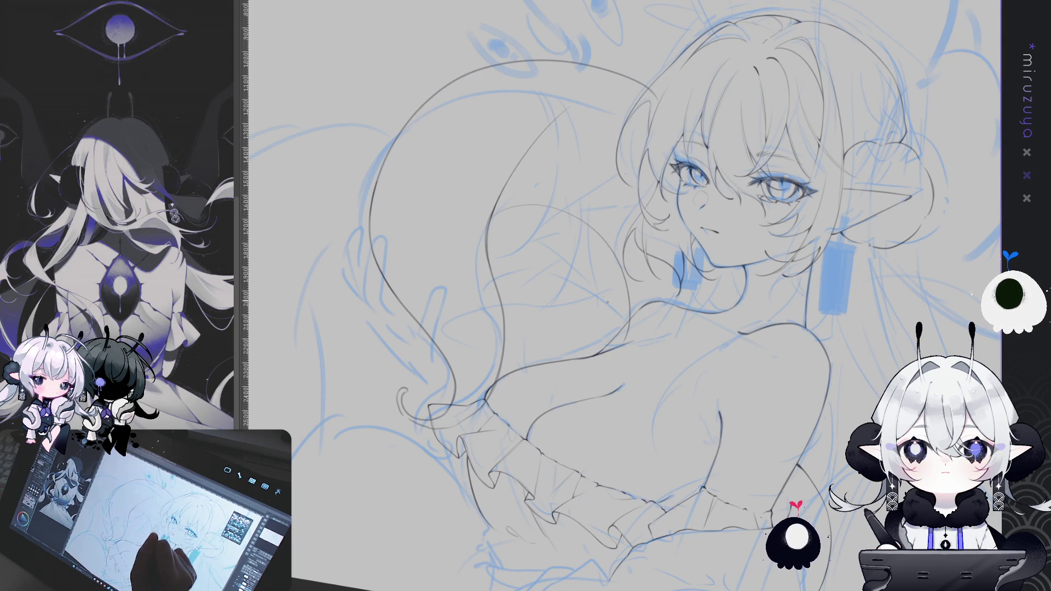
mouse_move(491, 219)
left_mouse_down()
mouse_move(553, 207)
mouse_move(614, 348)
left_mouse_up()
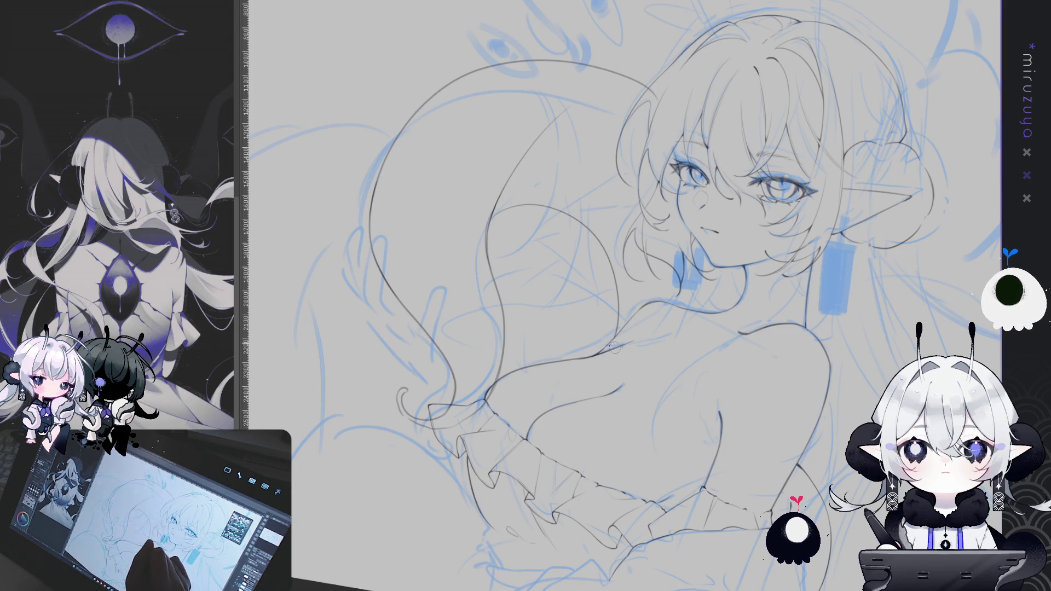
Step: Reset the canvas rotation and fit the whole drawing in view
mouse_move(644, 460)
left_mouse_down()
mouse_move(726, 400)
mouse_move(629, 444)
left_mouse_up()
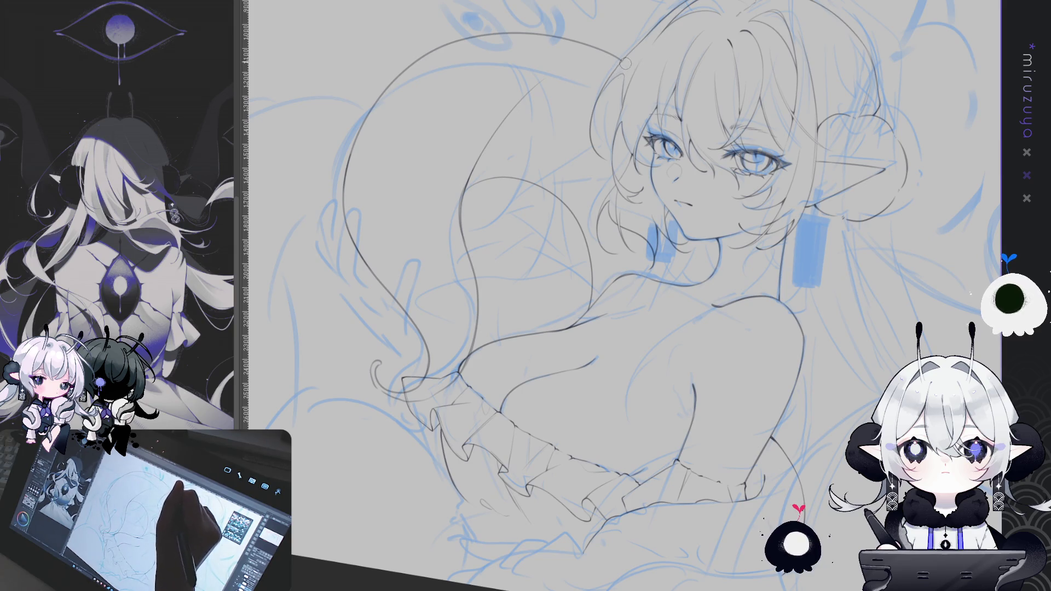
left_click_drag(387, 397, 617, 464)
left_click_drag(619, 464, 411, 435)
key("ctrl+0")
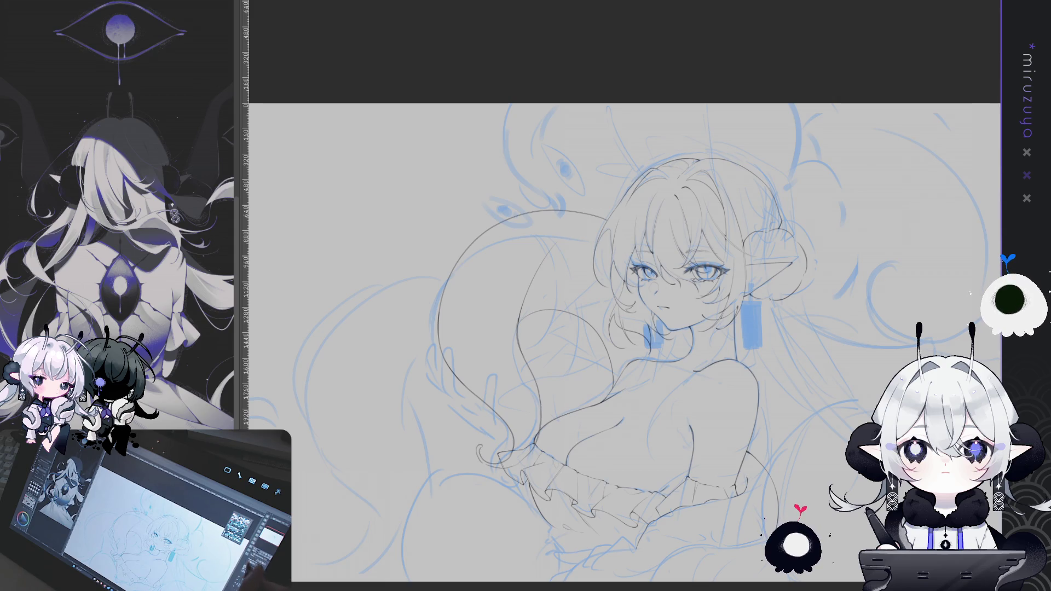
left_click_drag(891, 416, 877, 325)
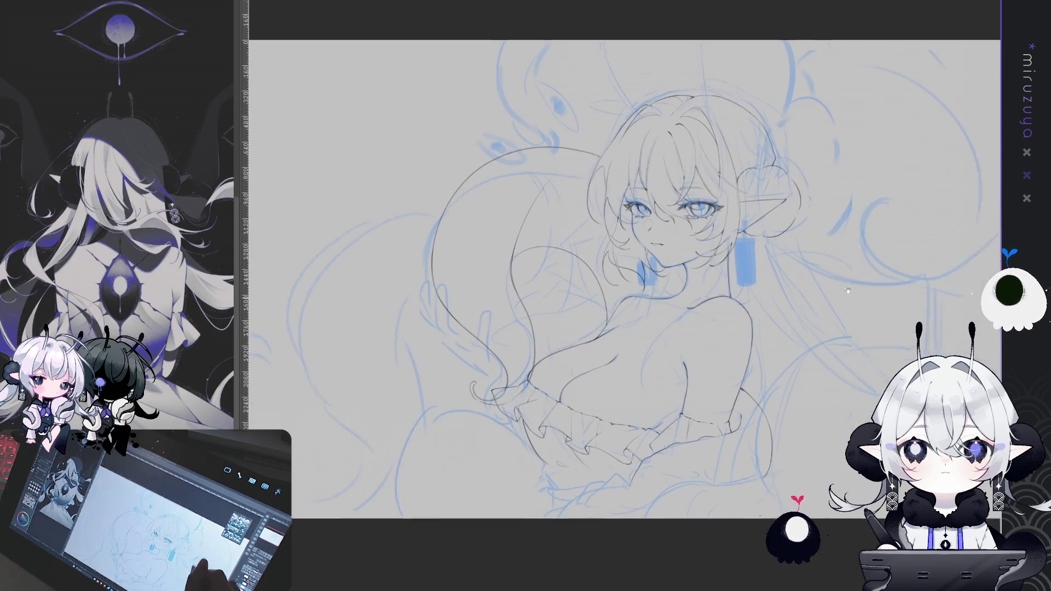
Step: Zoom out and pan to bring the empty right side of the canvas into view
scroll(539, 302, "up", 5)
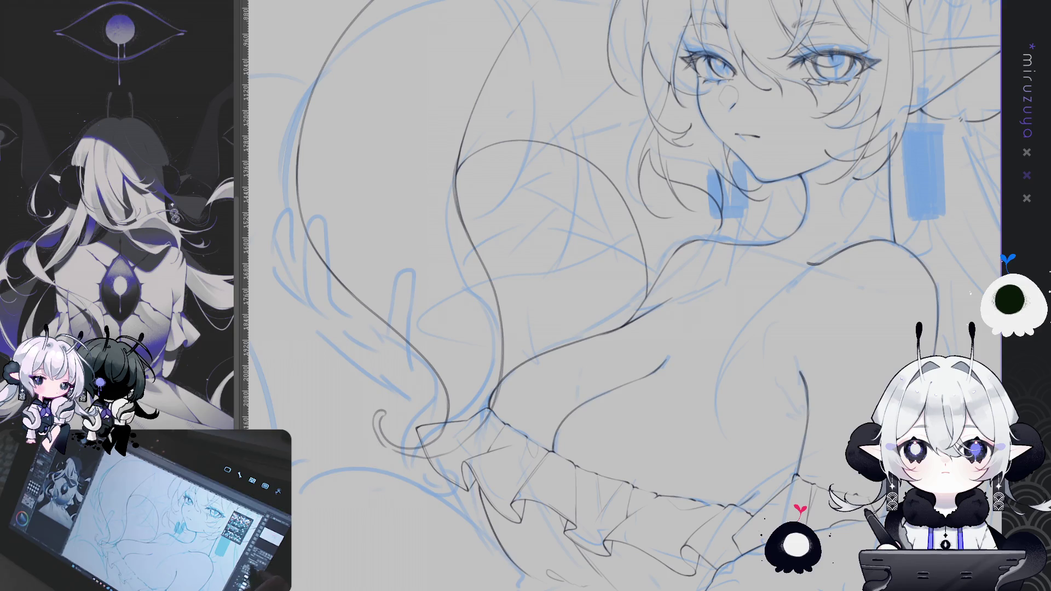
key("ctrl+minus")
mouse_move(656, 328)
left_mouse_down()
mouse_move(500, 243)
mouse_move(323, 263)
left_mouse_up()
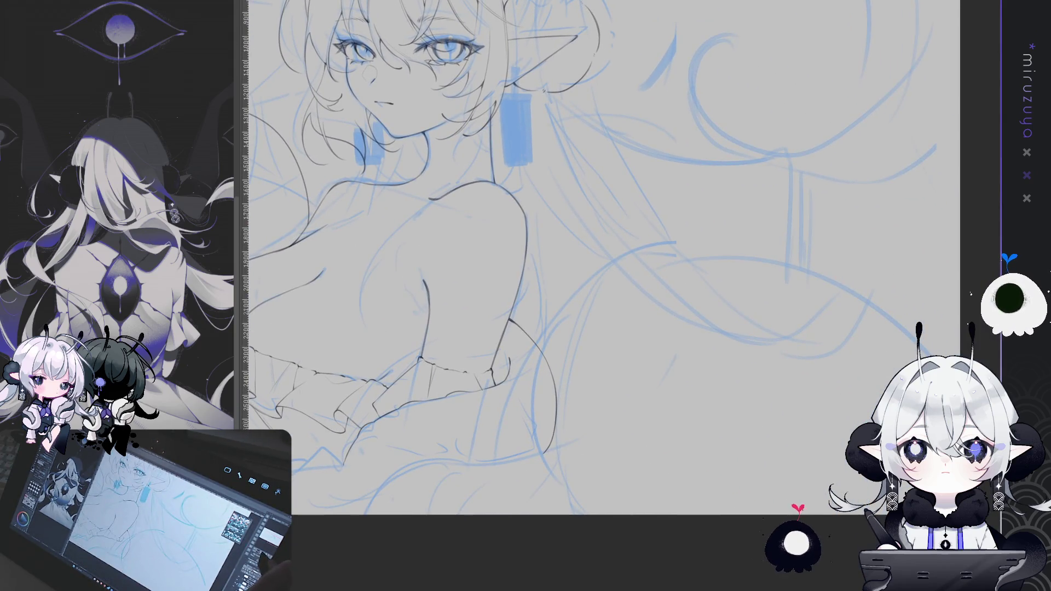
key("ctrl+minus")
mouse_move(591, 320)
left_mouse_down()
mouse_move(651, 261)
mouse_move(633, 277)
mouse_move(600, 384)
mouse_move(566, 263)
mouse_move(786, 215)
left_mouse_up()
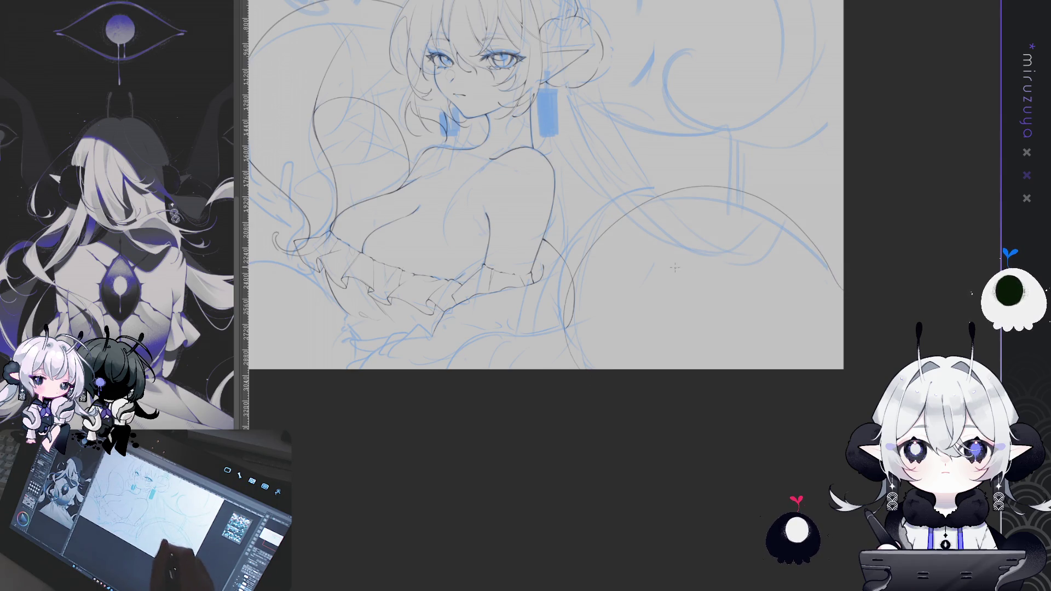
Step: Redraw the tentacle arc several times until it sweeps from lower left to the canvas's right edge
key("ctrl+z")
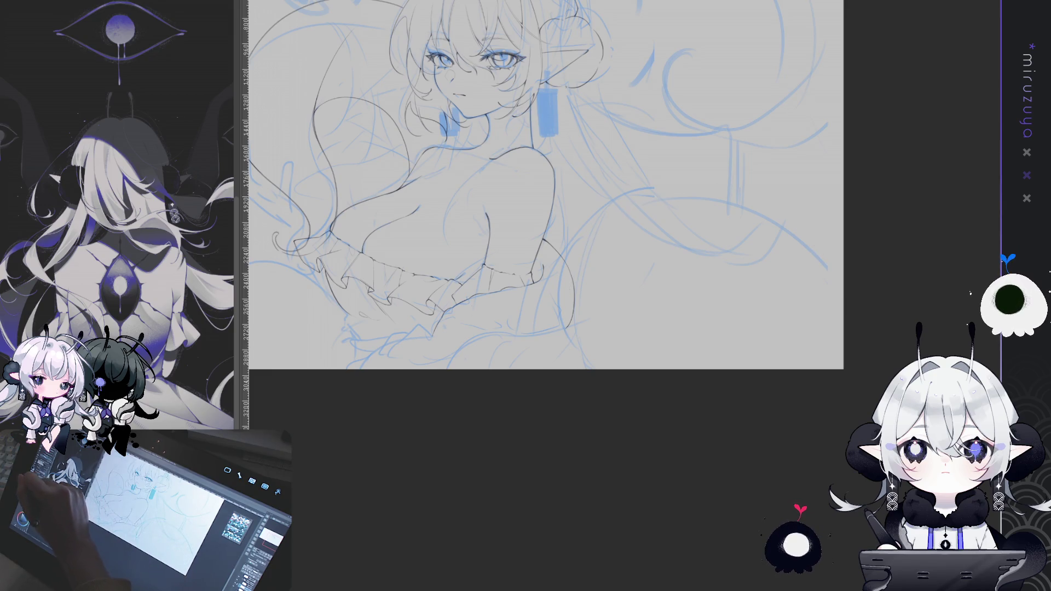
left_click_drag(564, 323, 617, 189)
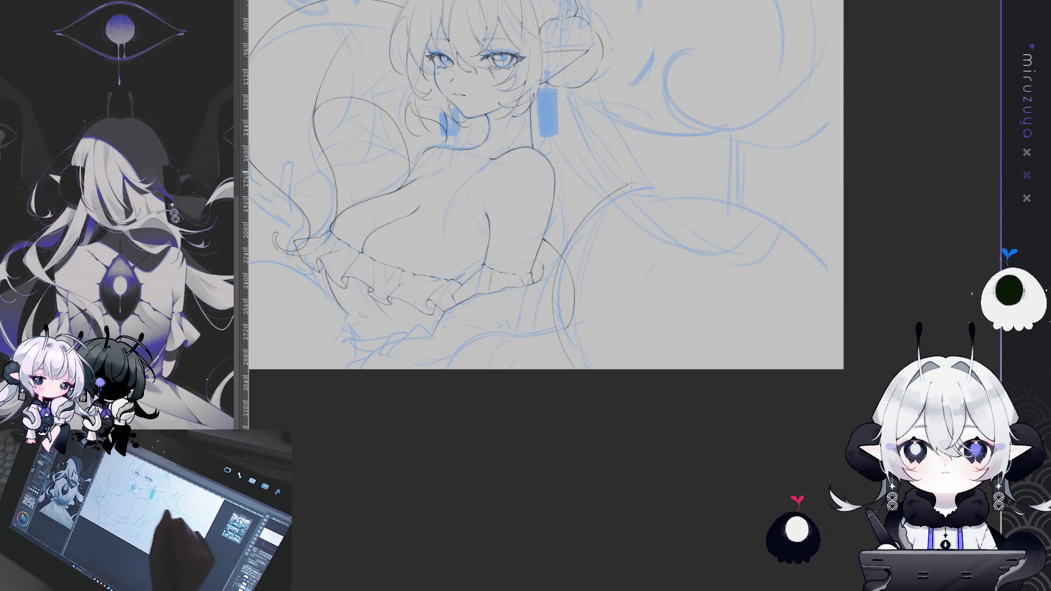
key("ctrl+z")
left_click_drag(558, 322, 705, 185)
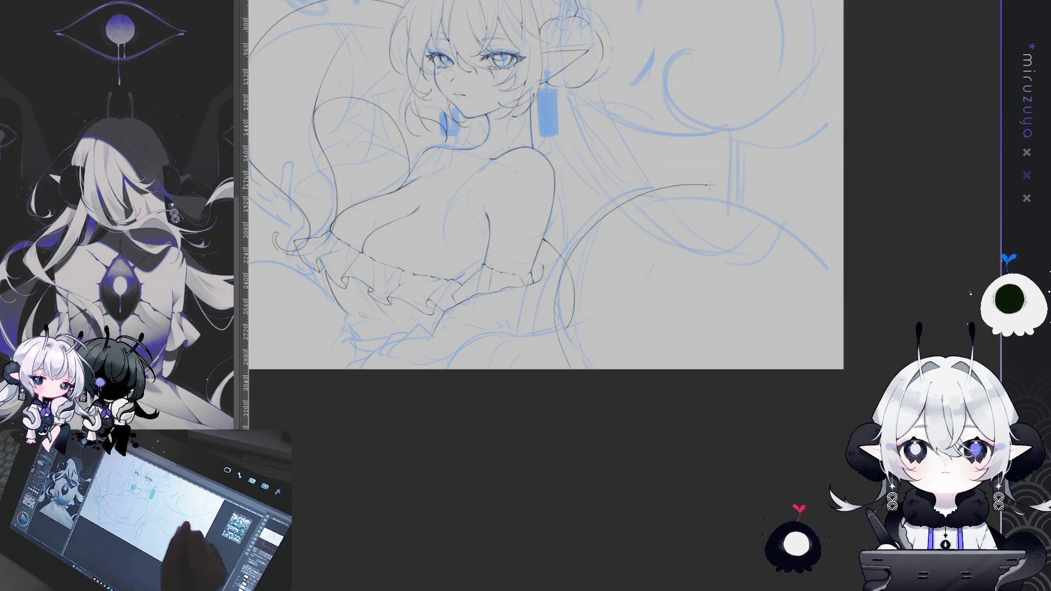
key("ctrl+z")
mouse_move(559, 317)
left_mouse_down()
mouse_move(706, 185)
mouse_move(843, 233)
left_mouse_up()
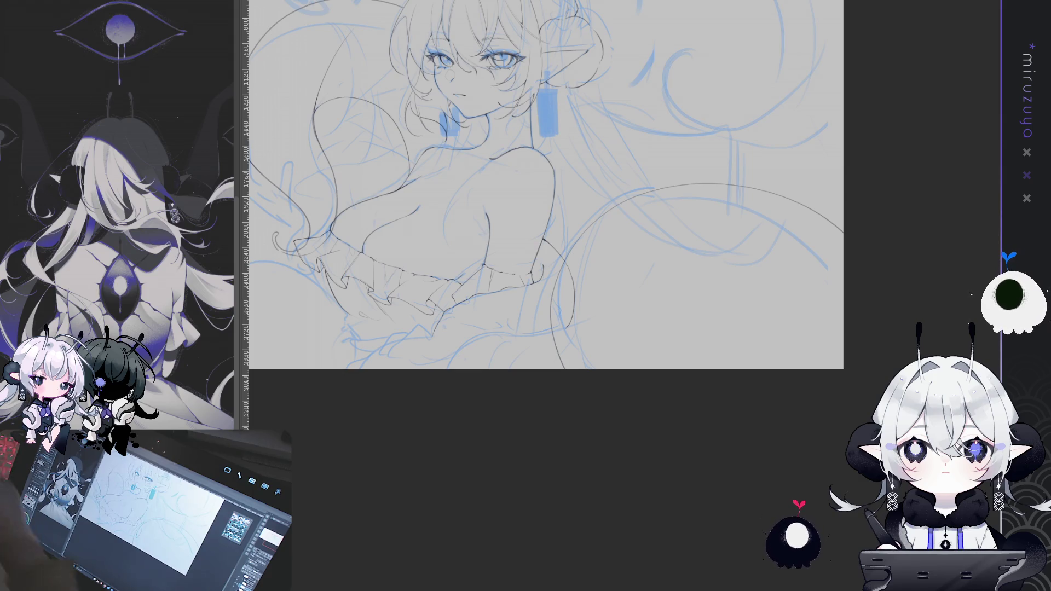
mouse_move(859, 280)
left_mouse_down()
mouse_move(859, 365)
mouse_move(910, 314)
mouse_move(800, 388)
mouse_move(966, 398)
left_mouse_up()
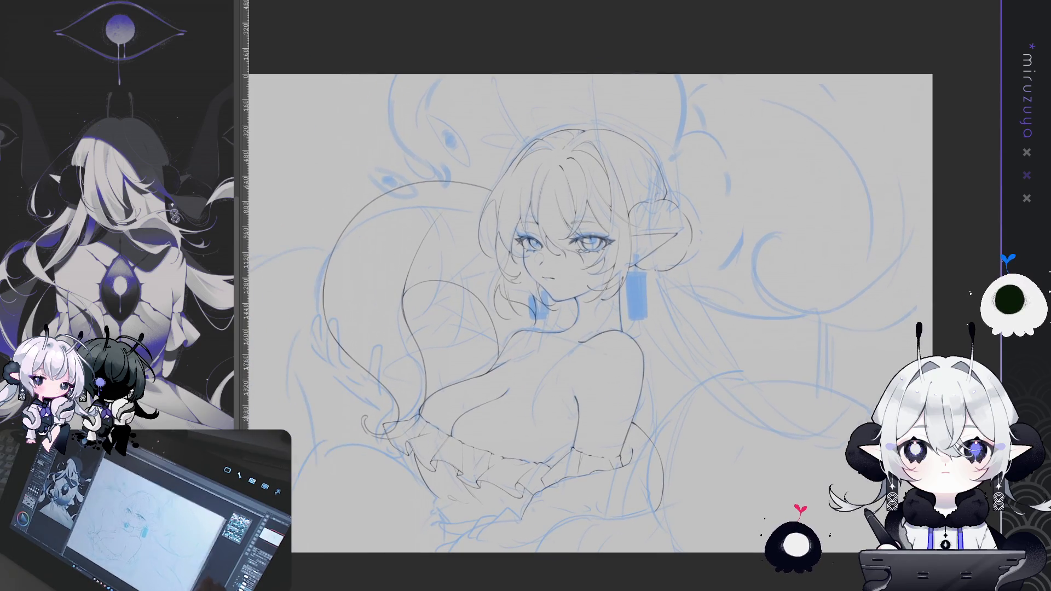
Step: Draw a tall dark arc up the figure's right side, clearing the lasso selection and restoring the arc
mouse_move(795, 392)
left_mouse_down()
mouse_move(851, 351)
mouse_move(808, 417)
left_mouse_up()
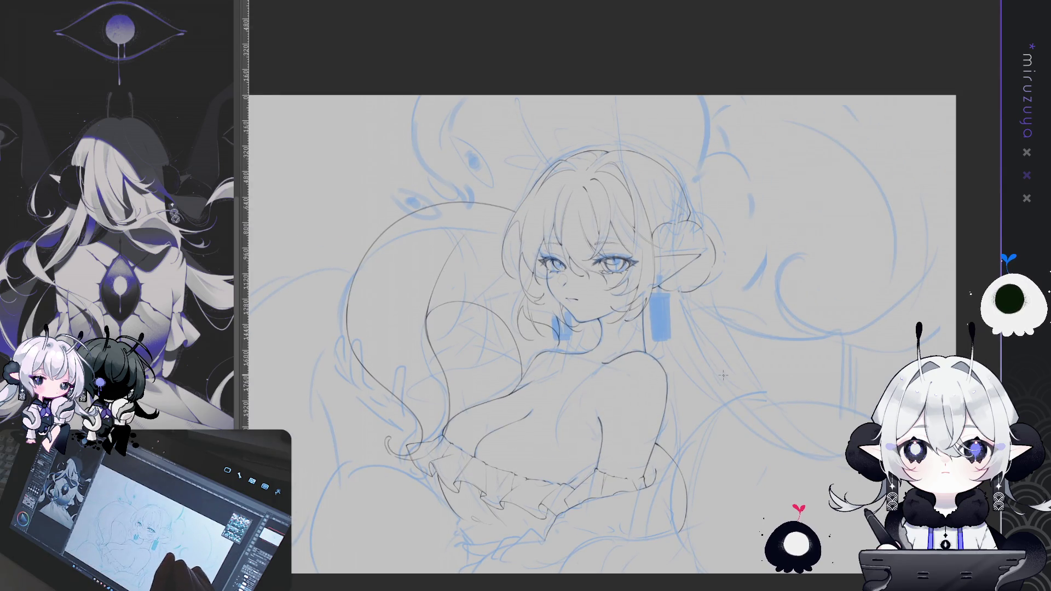
mouse_move(721, 366)
left_mouse_down()
mouse_move(768, 143)
mouse_move(744, 97)
left_mouse_up()
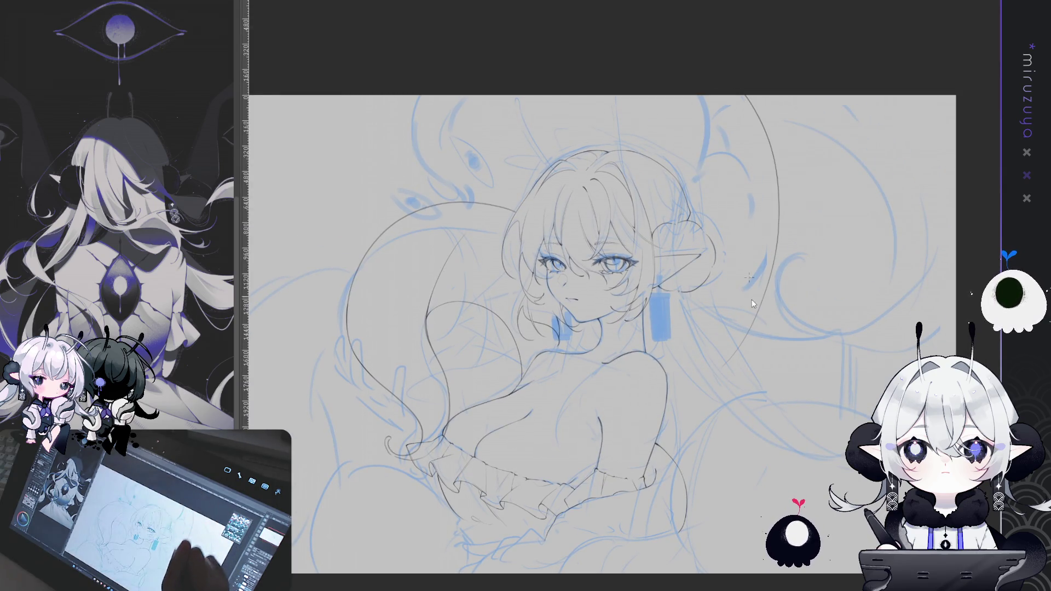
left_click_drag(726, 361, 755, 96)
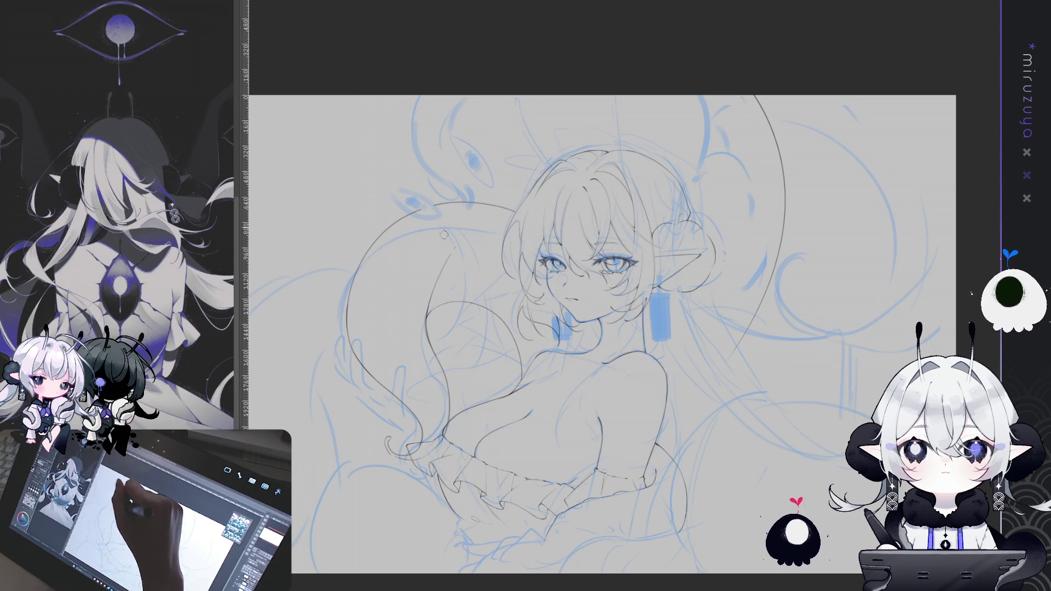
key("ctrl+z")
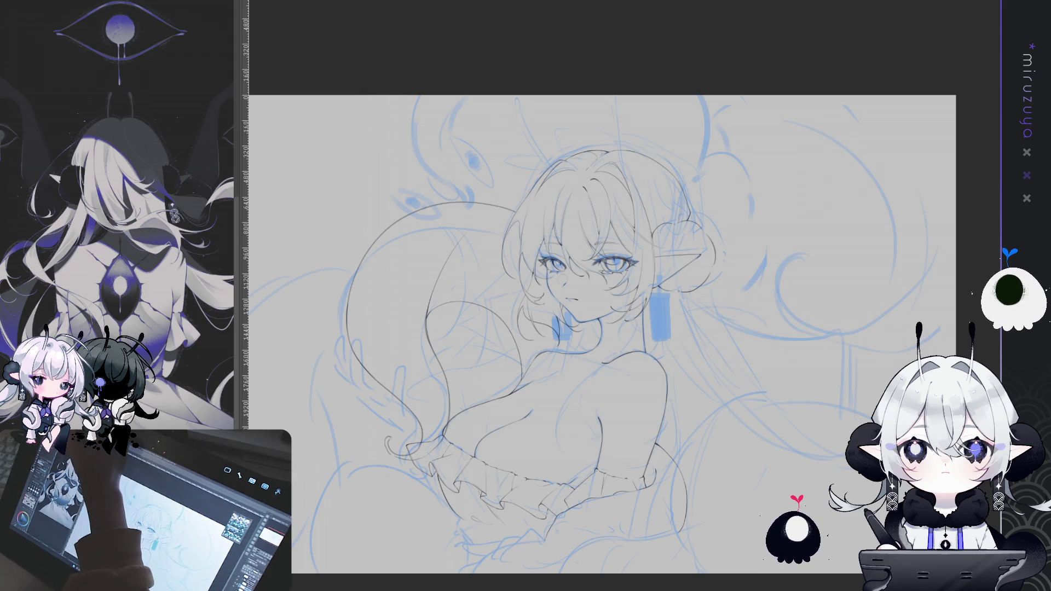
mouse_move(739, 374)
left_mouse_down()
mouse_move(726, 365)
mouse_move(705, 99)
mouse_move(826, 97)
left_mouse_up()
key("ctrl+z")
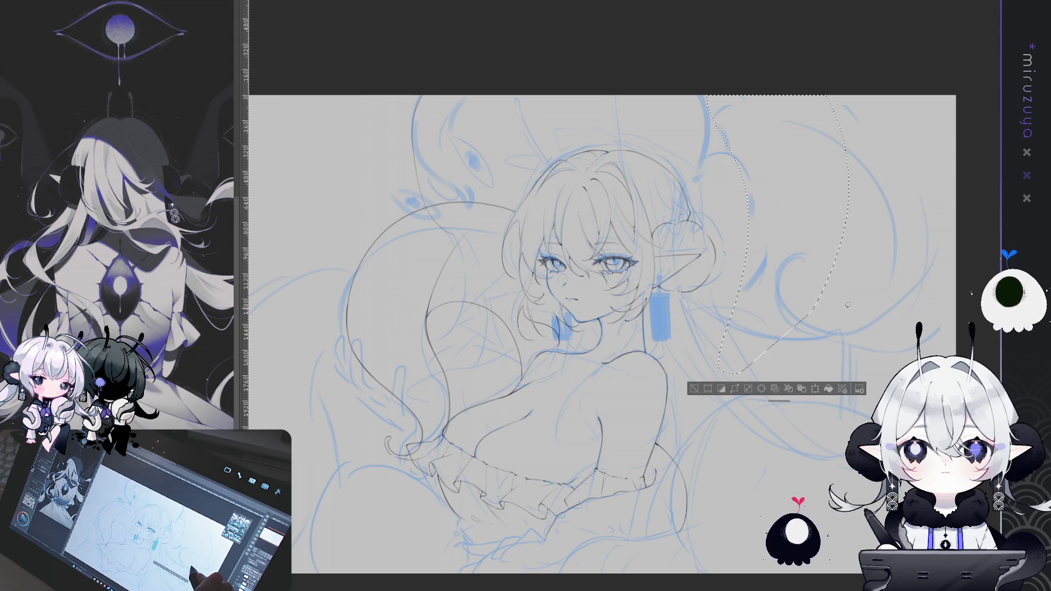
key("ctrl+d")
key("ctrl+y")
left_click_drag(763, 333, 658, 297)
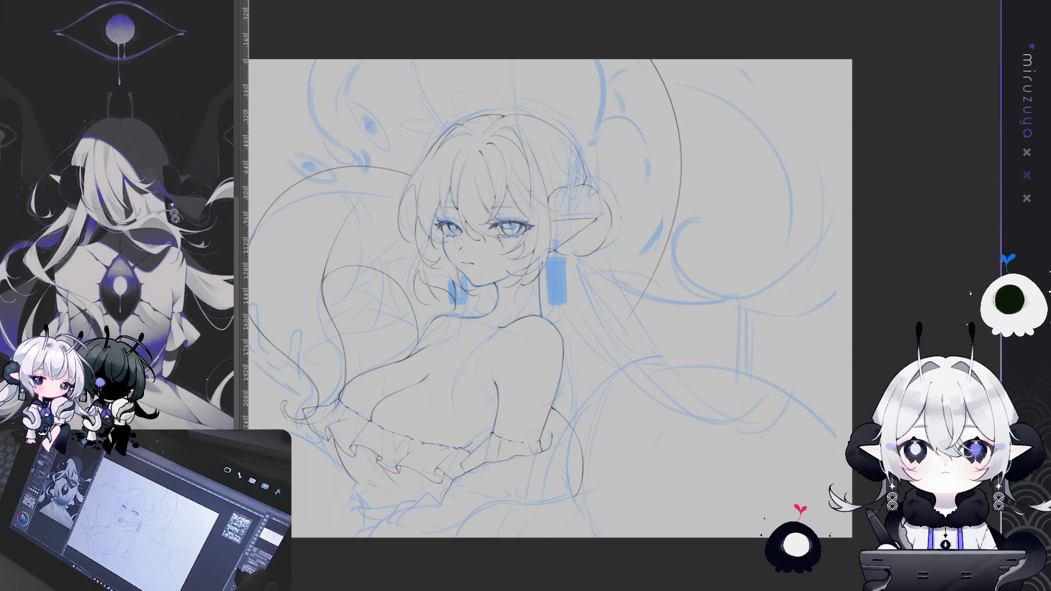
Step: Touch up a small line near the head, then zoom out to view the whole figure
scroll(547, 296, "up", 3)
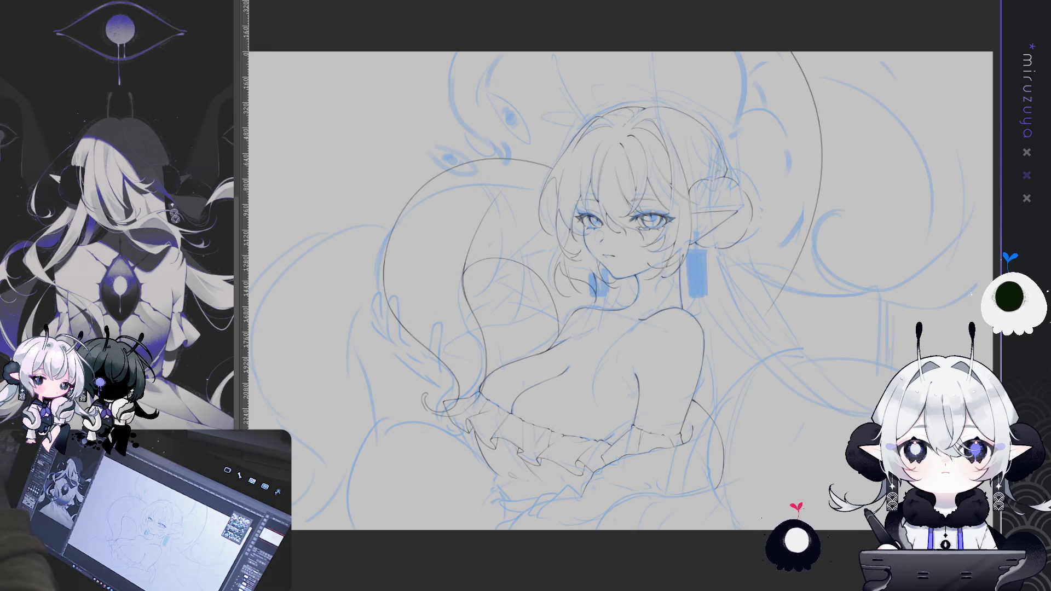
mouse_move(887, 371)
left_mouse_down()
mouse_move(898, 303)
mouse_move(903, 395)
left_mouse_up()
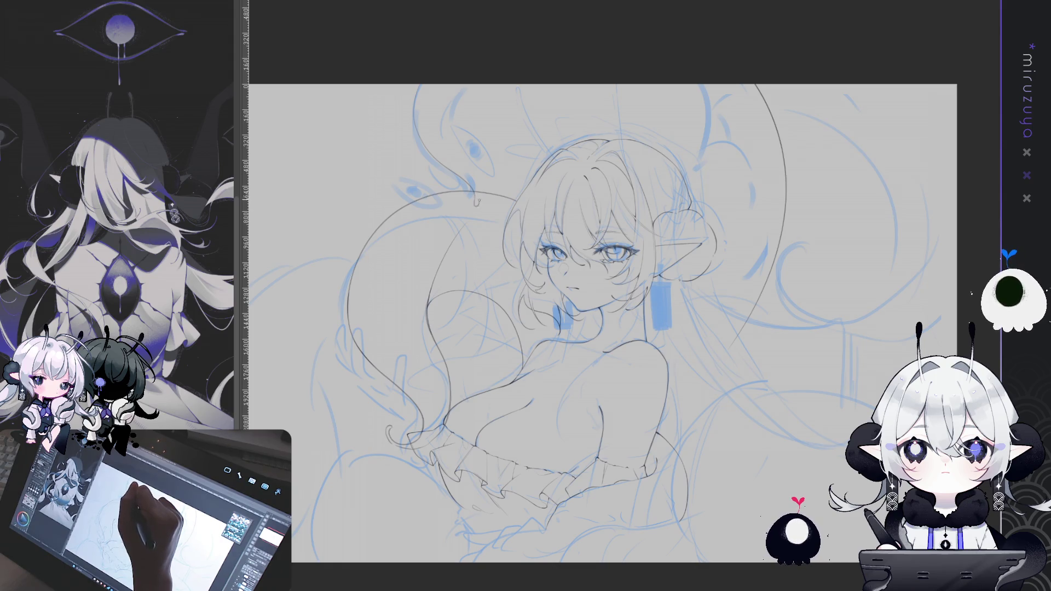
left_click_drag(475, 194, 478, 203)
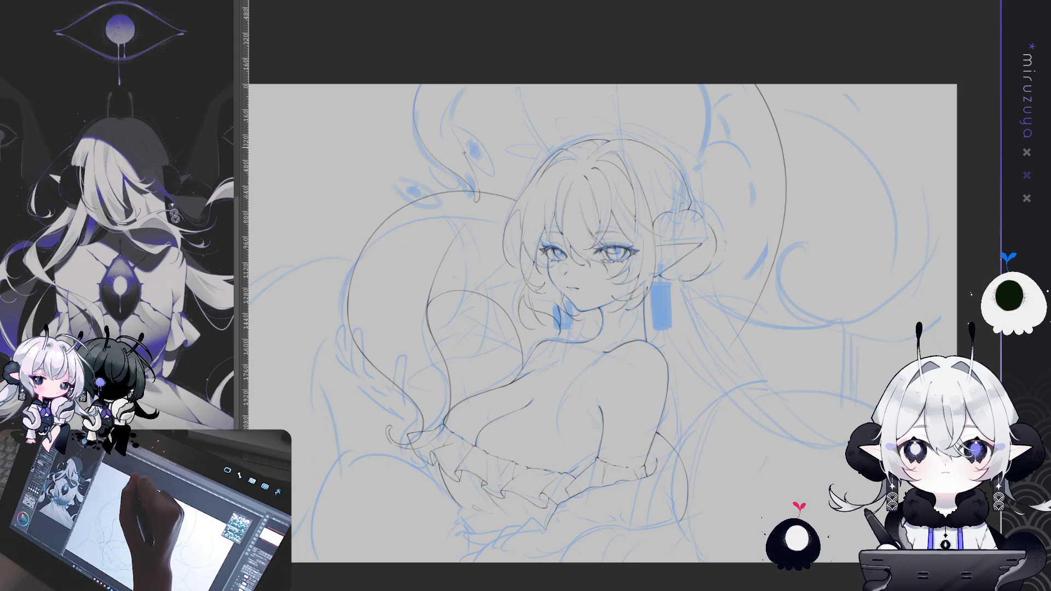
scroll(850, 252, "down", 1)
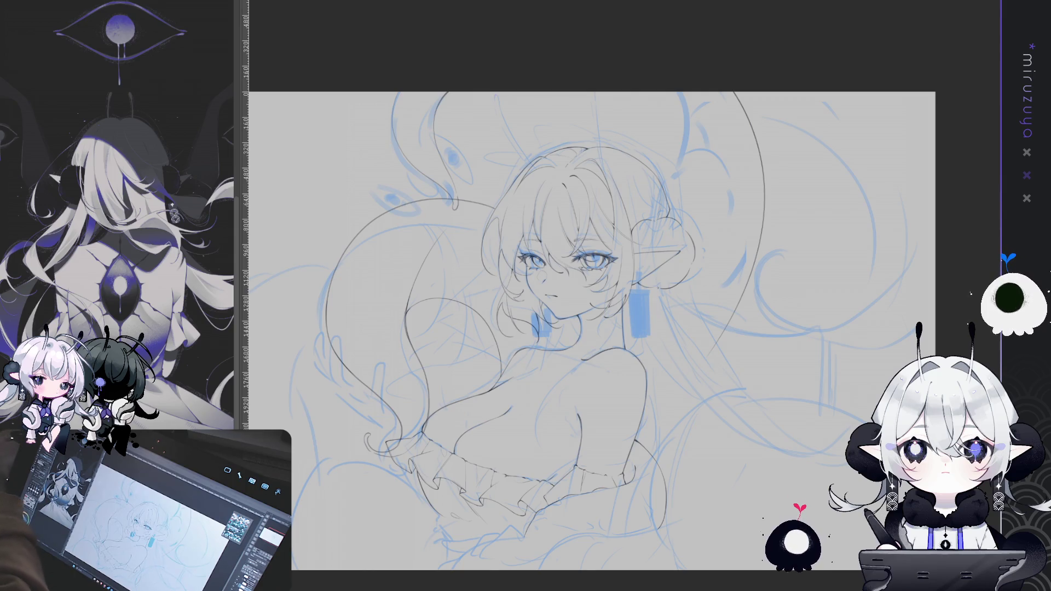
key("ctrl+minus")
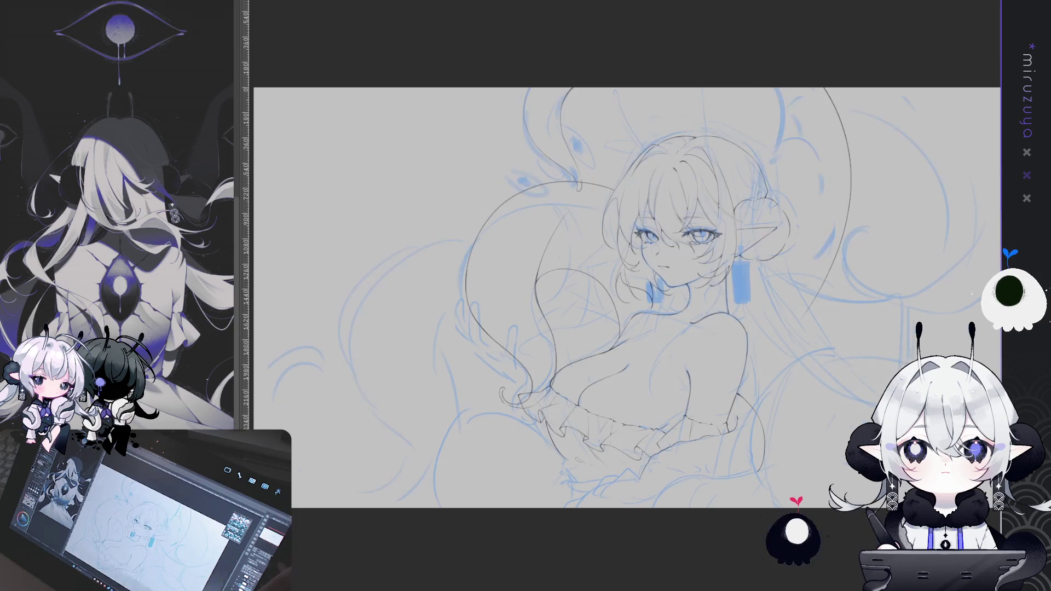
Step: Zoom in and centre the view on the elf's face and the tentacle beside her head
scroll(624, 295, "up", 5)
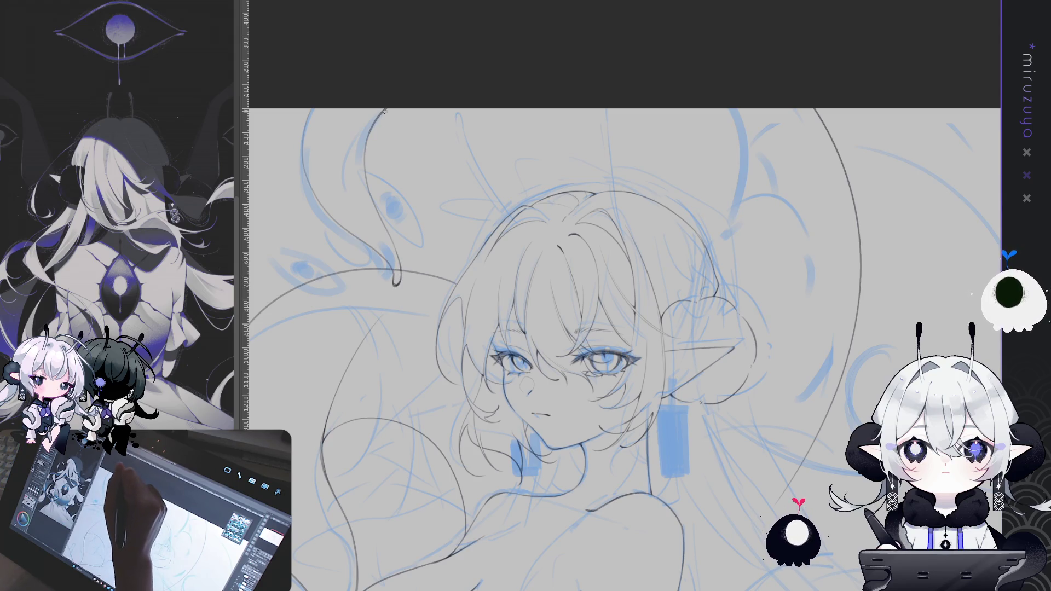
left_click_drag(385, 111, 437, 107)
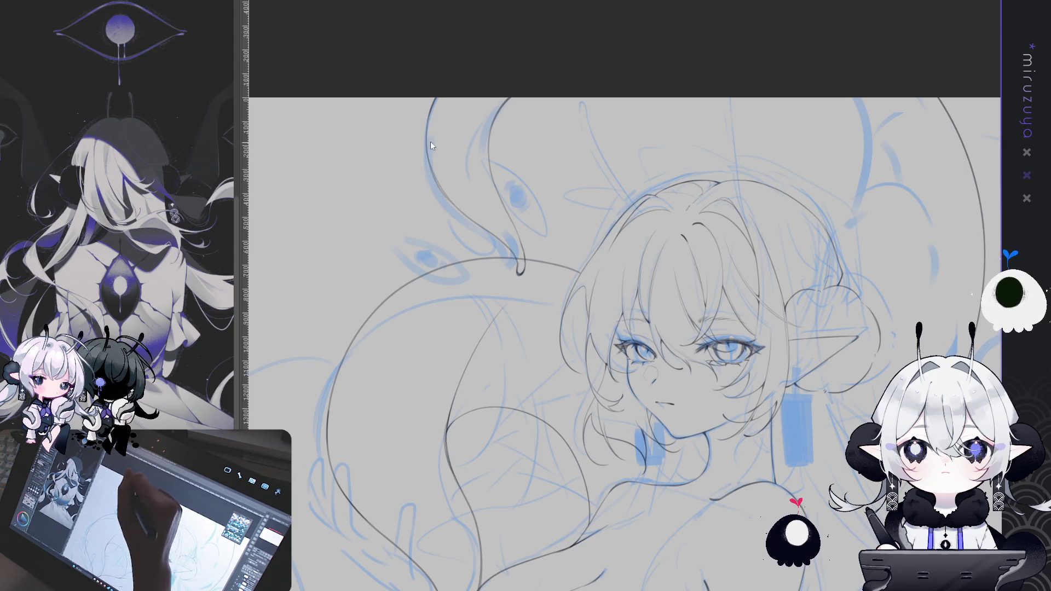
left_click_drag(733, 326, 689, 294)
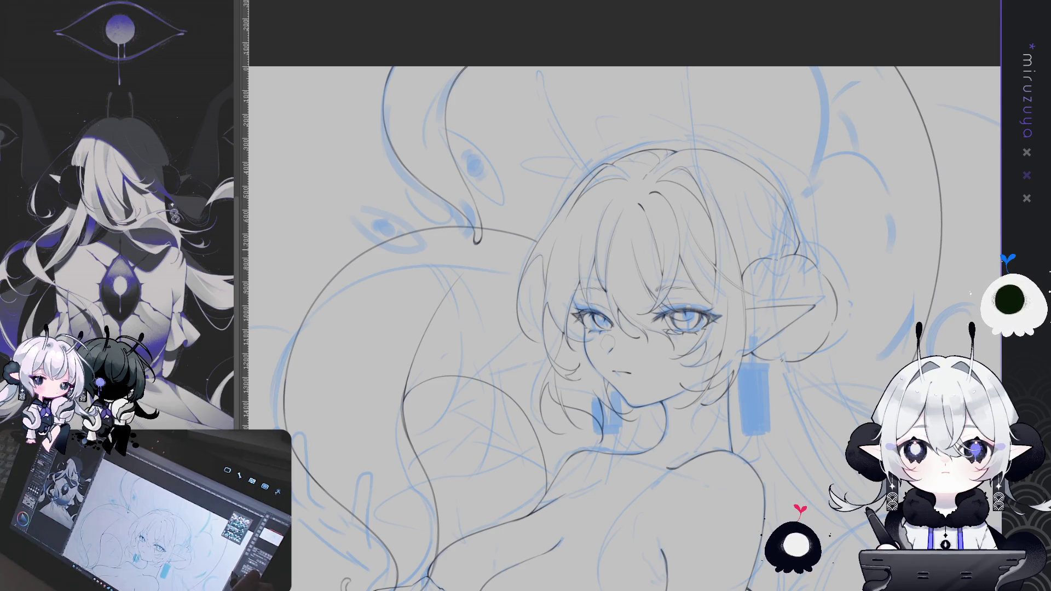
Step: Recentre the view on the elf girl's inked face and hair
left_click_drag(602, 328, 556, 307)
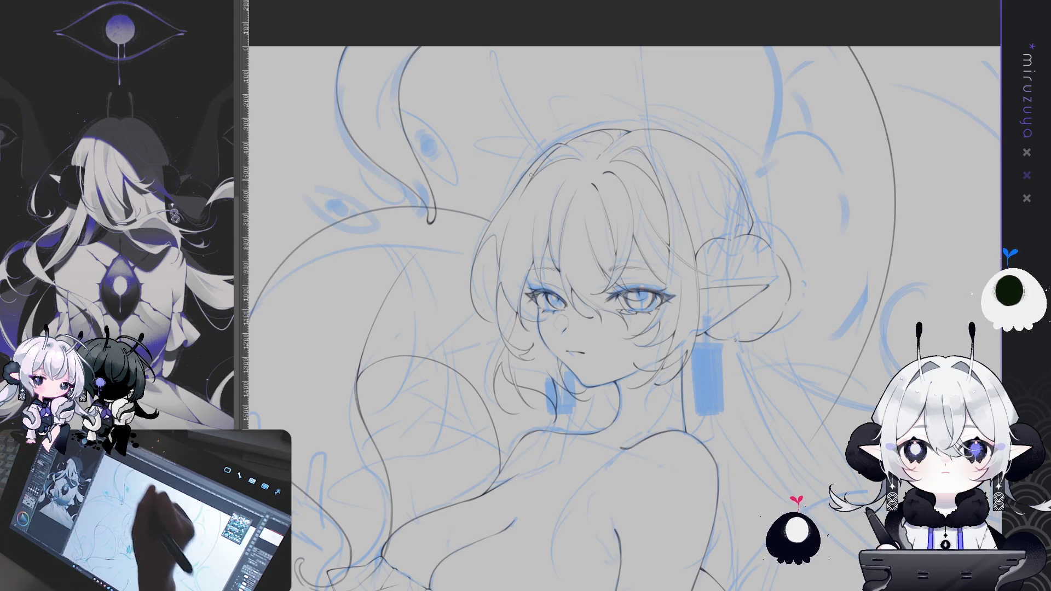
Step: Look over the chest and head, then erase the long hair strand behind the bun
mouse_move(772, 423)
left_mouse_down()
mouse_move(789, 374)
mouse_move(827, 349)
left_mouse_up()
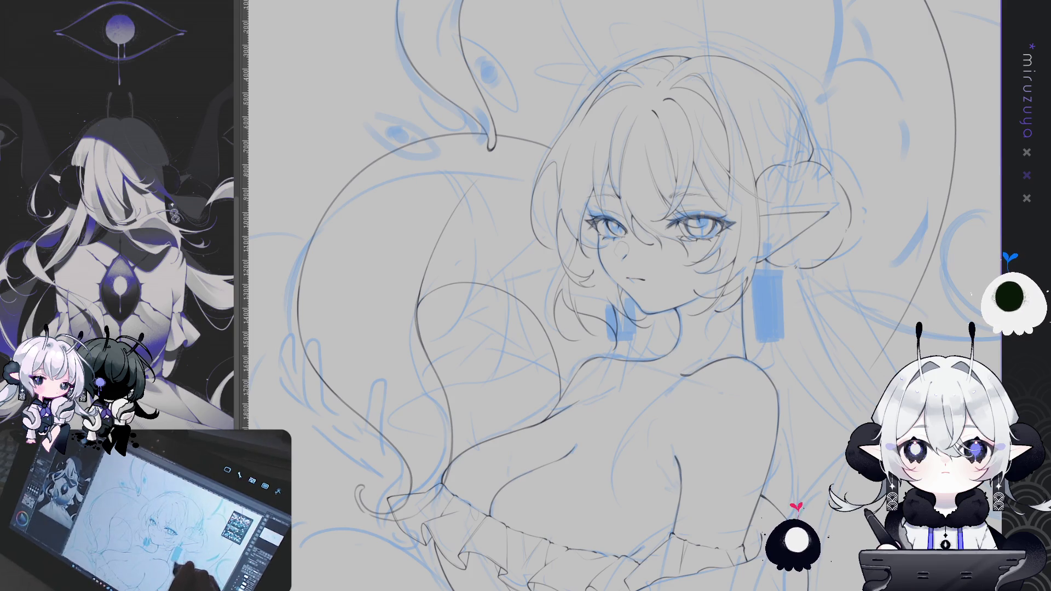
left_click_drag(828, 291, 741, 361)
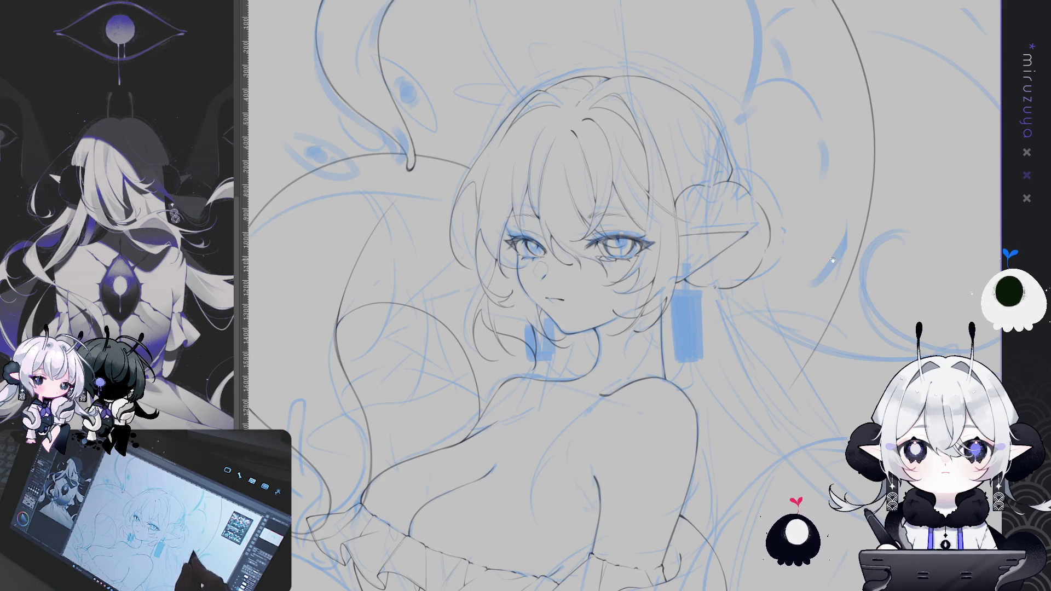
left_click_drag(749, 360, 648, 425)
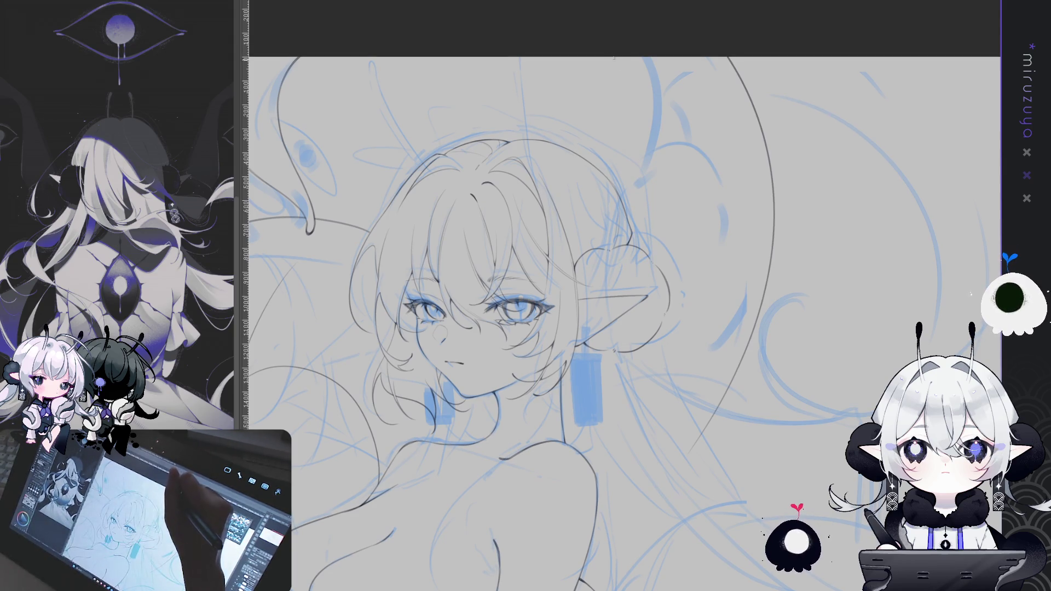
left_click(616, 61)
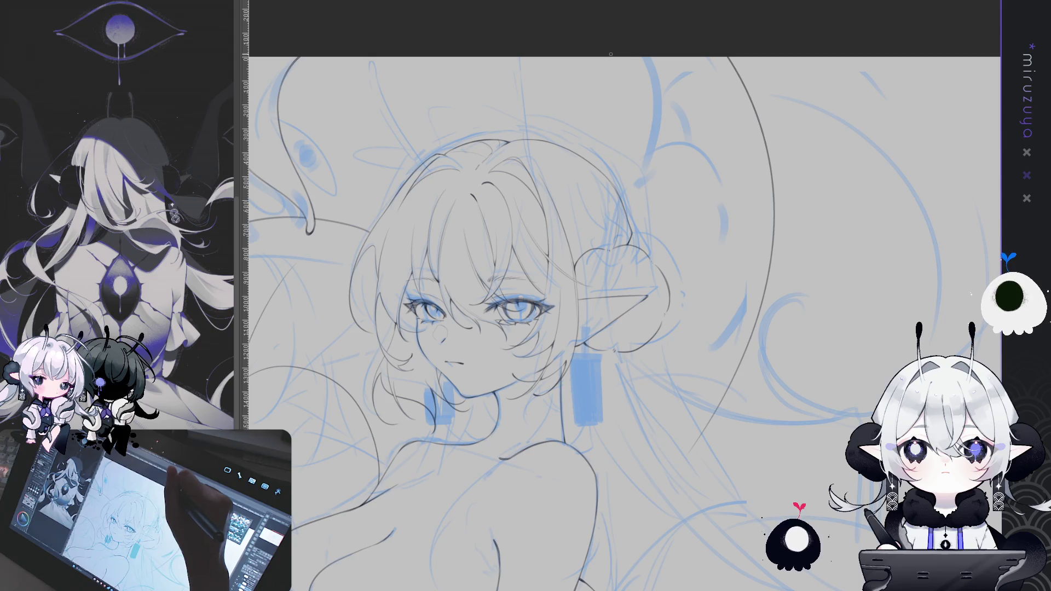
Step: Redraw the hair strand from the canvas top down behind the bun, undoing the overshoot
left_click_drag(617, 58, 623, 81)
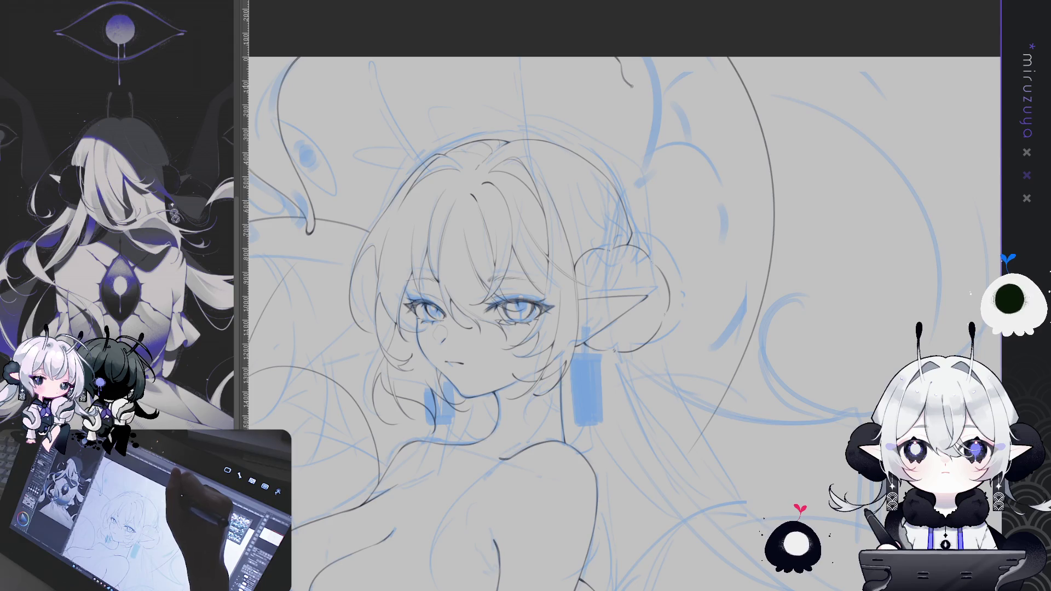
left_click_drag(632, 88, 638, 101)
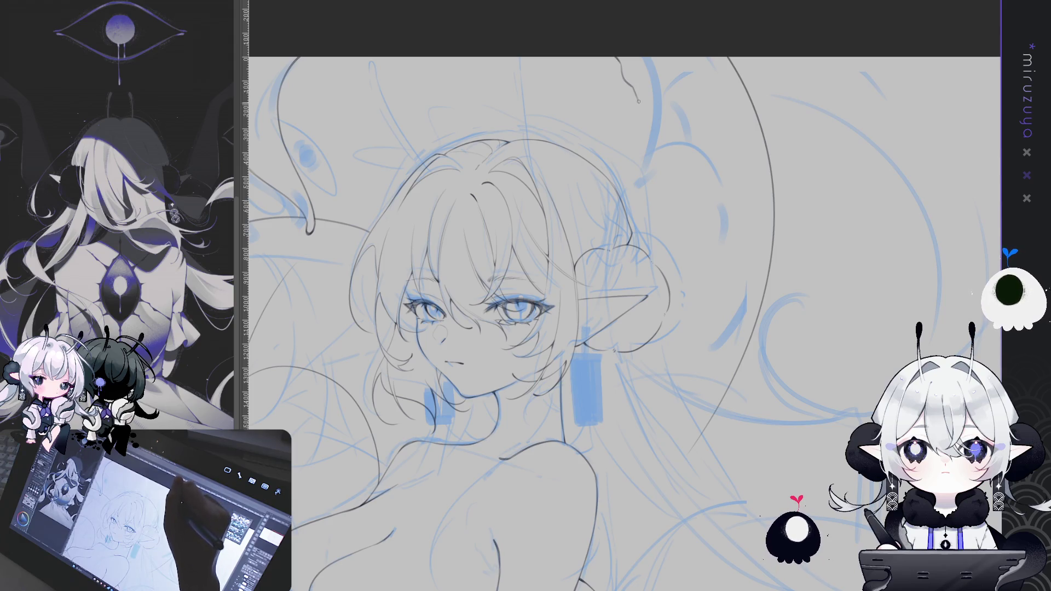
key("ctrl+z")
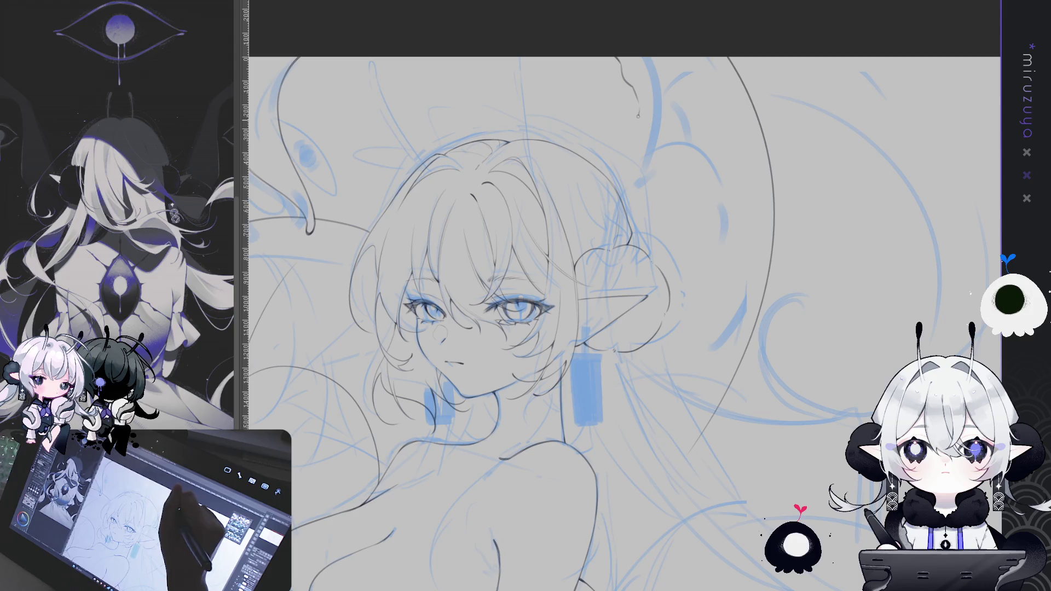
left_click_drag(638, 106, 637, 147)
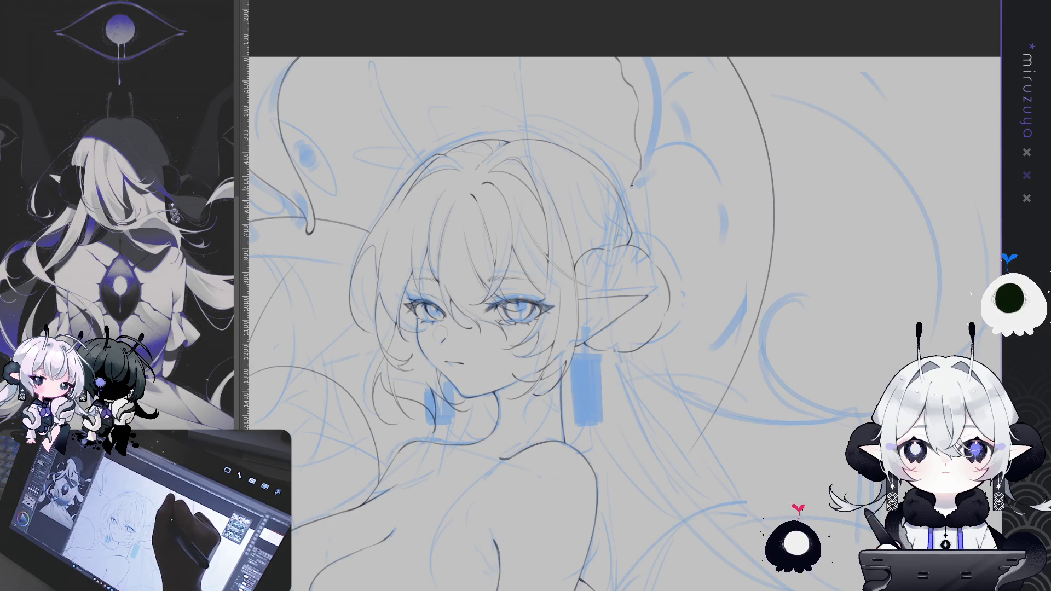
left_click_drag(632, 214, 628, 223)
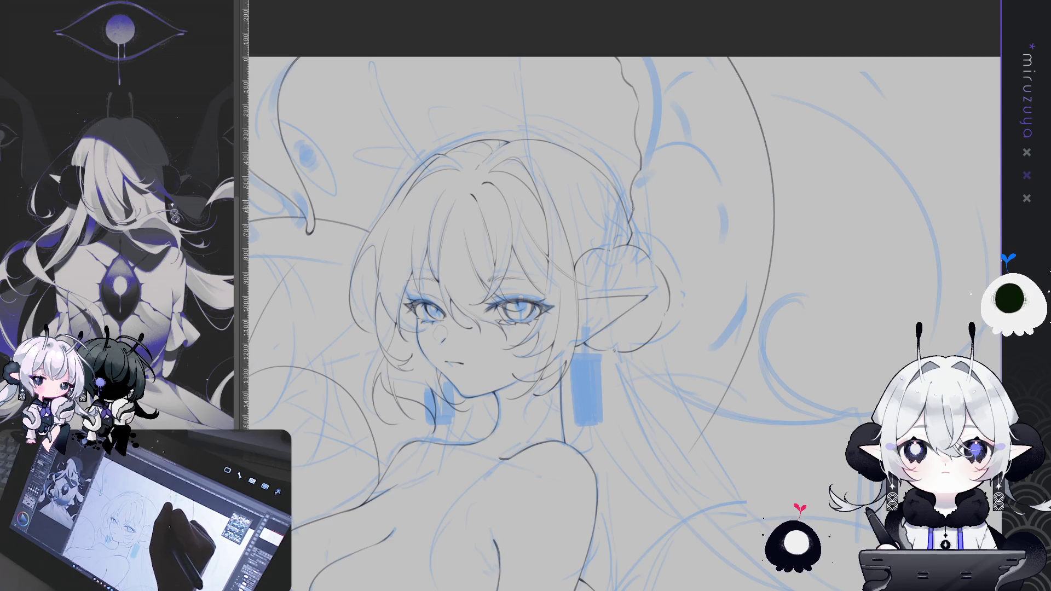
left_click_drag(892, 300, 933, 257)
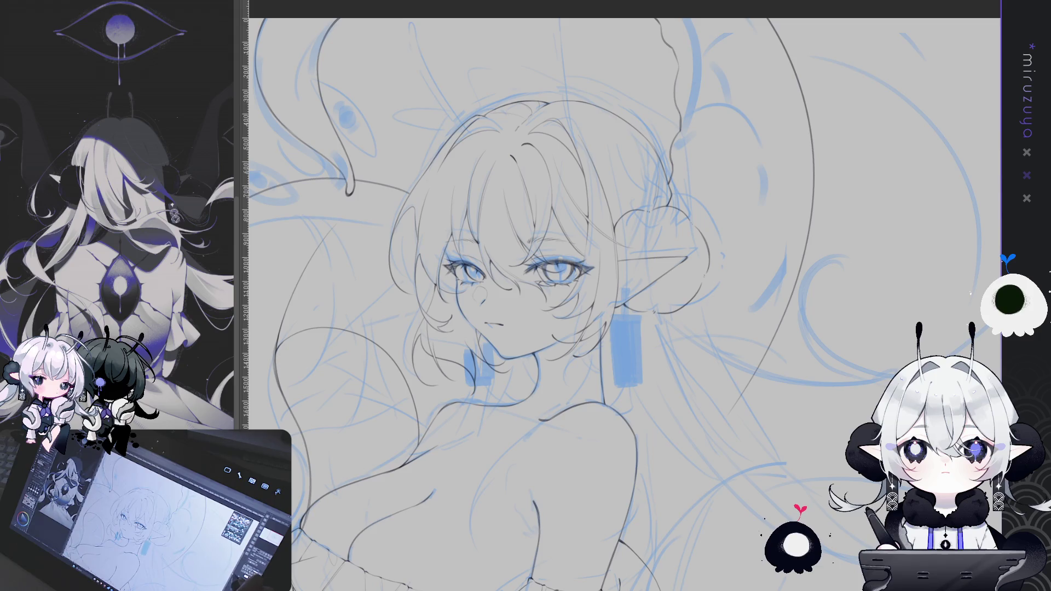
Step: Pan the canvas down to the elf girl's chest and frilled top
left_click_drag(493, 295, 722, 170)
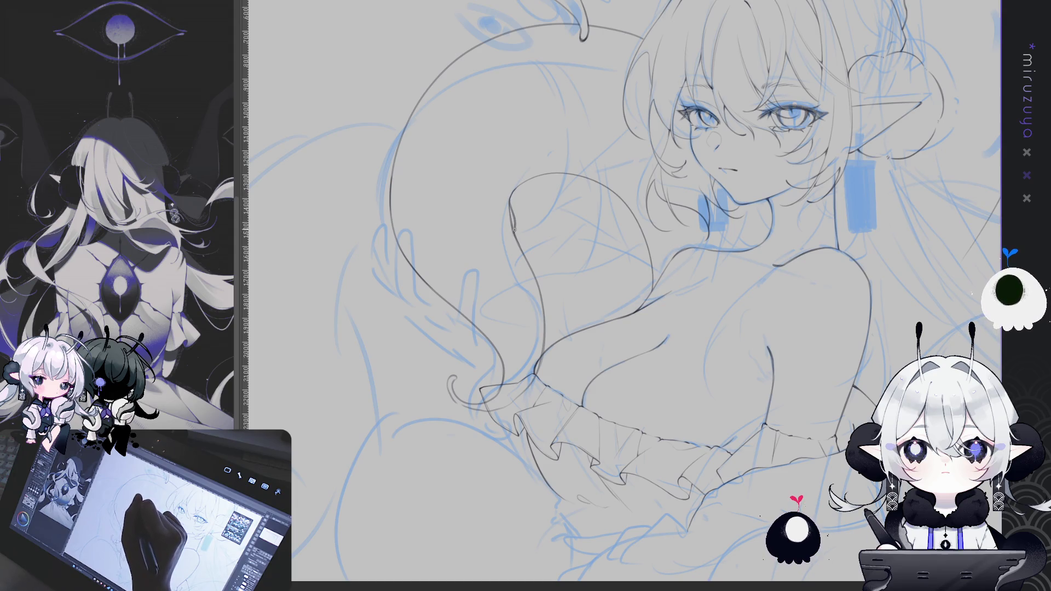
Step: Extend the dark contour down the left chest outline with two short strokes
left_click_drag(513, 233, 533, 278)
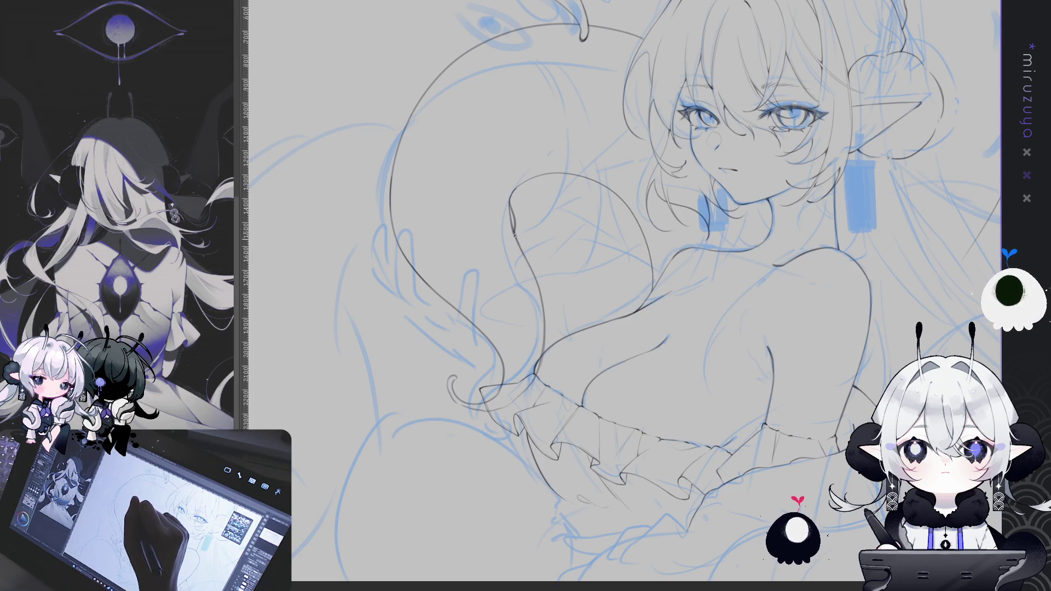
left_click_drag(534, 268, 537, 281)
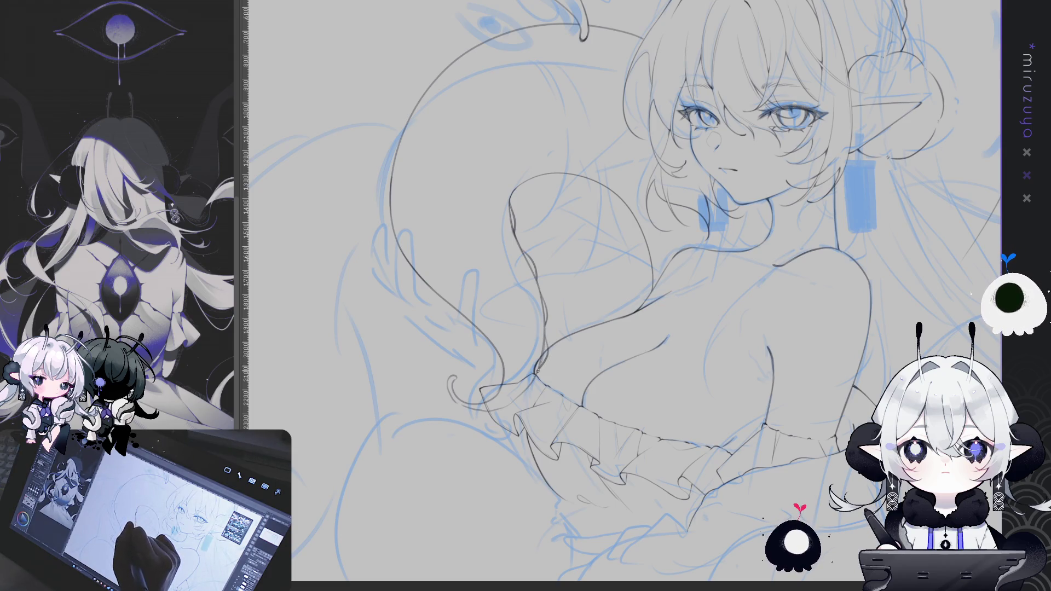
mouse_move(624, 280)
left_mouse_down()
mouse_move(778, 112)
mouse_move(545, 164)
left_mouse_up()
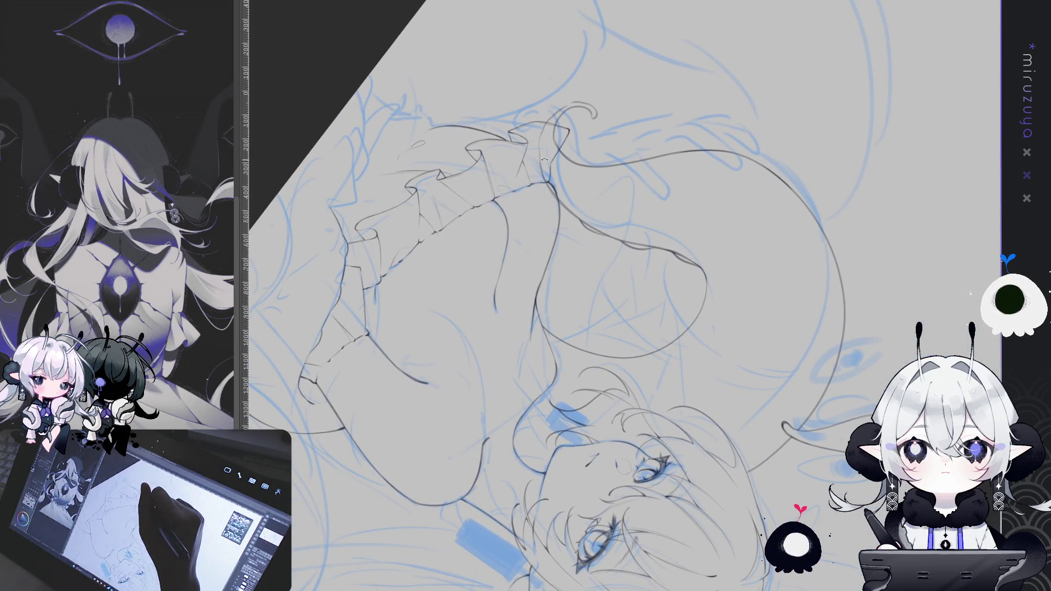
Step: Ink the ruffled fold lines of the frilled band, rotating the canvas, then view the upper body upright
mouse_move(474, 404)
left_mouse_down()
mouse_move(548, 273)
mouse_move(642, 183)
left_mouse_up()
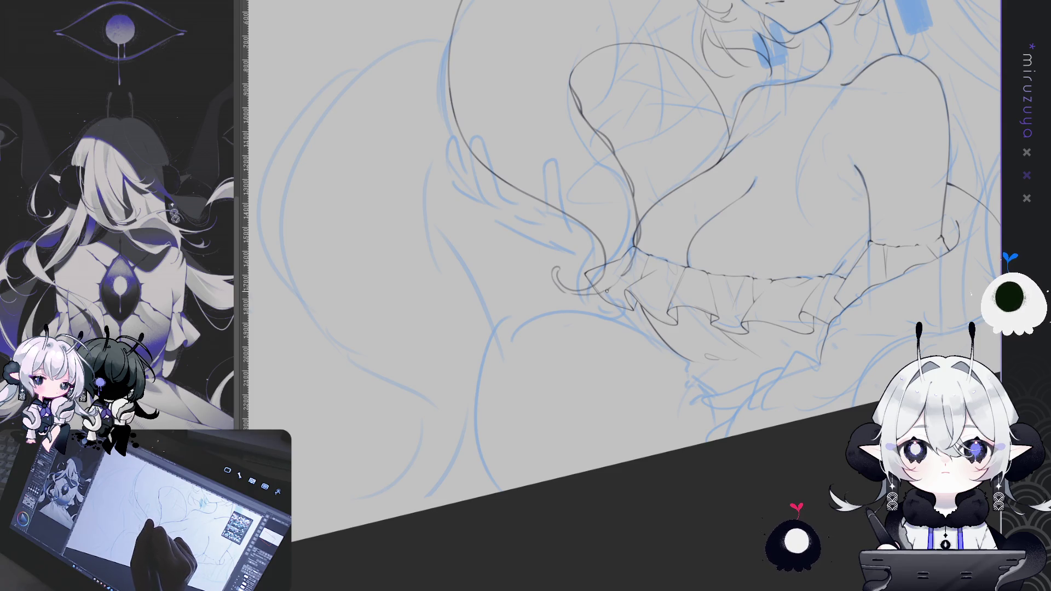
mouse_move(631, 268)
left_mouse_down()
mouse_move(835, 301)
mouse_move(740, 342)
left_mouse_up()
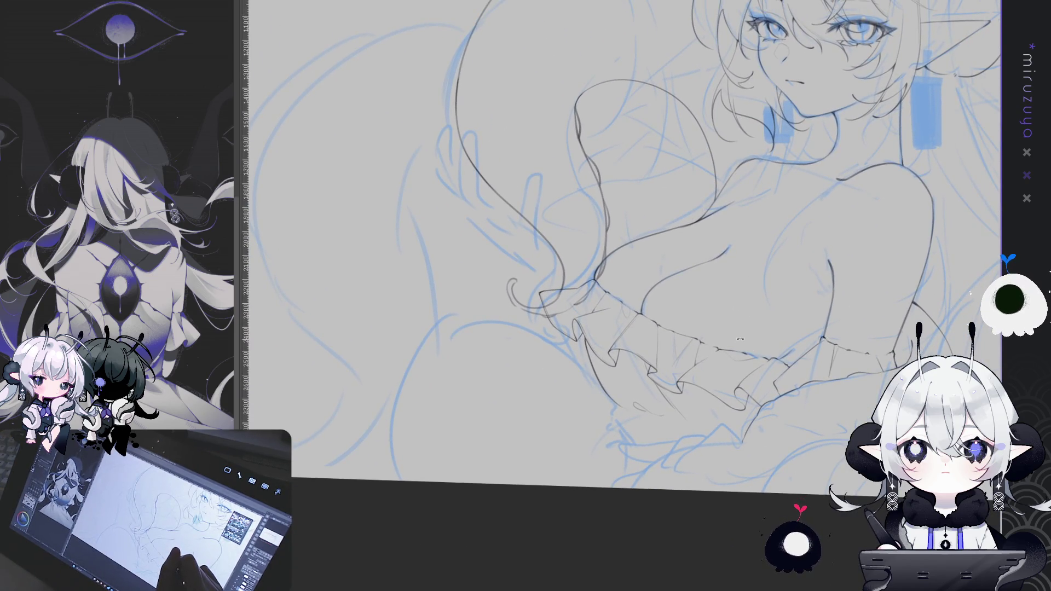
mouse_move(740, 336)
left_mouse_down()
mouse_move(783, 285)
mouse_move(688, 441)
left_mouse_up()
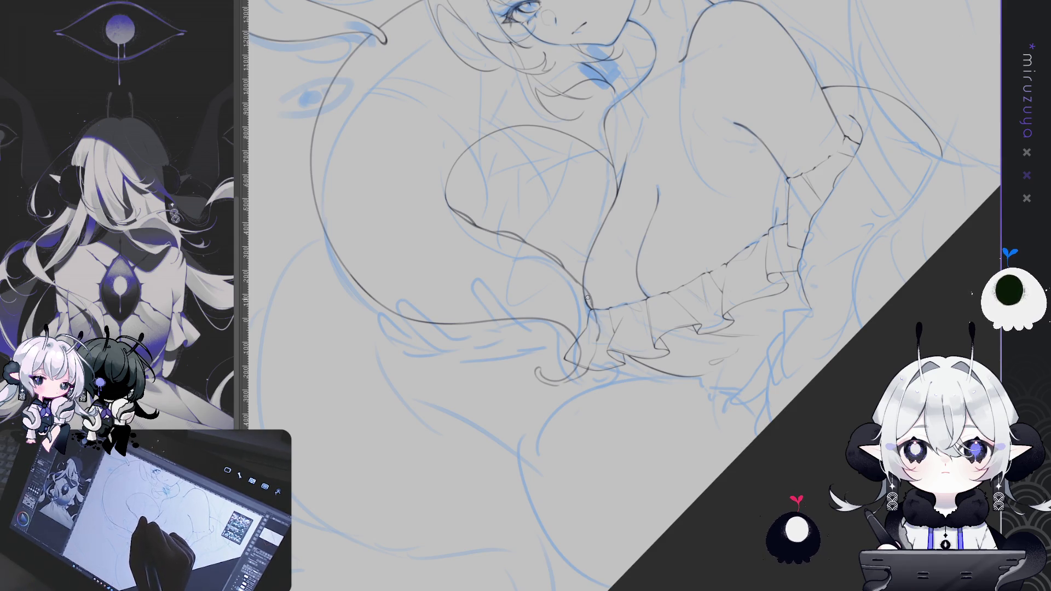
left_click_drag(588, 299, 525, 257)
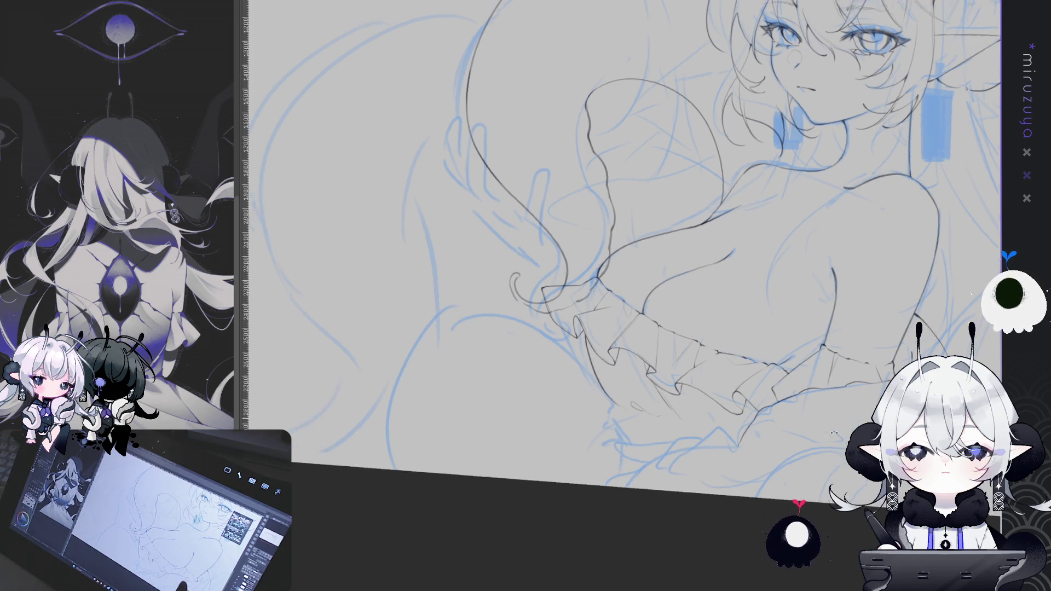
left_click_drag(657, 328, 613, 431)
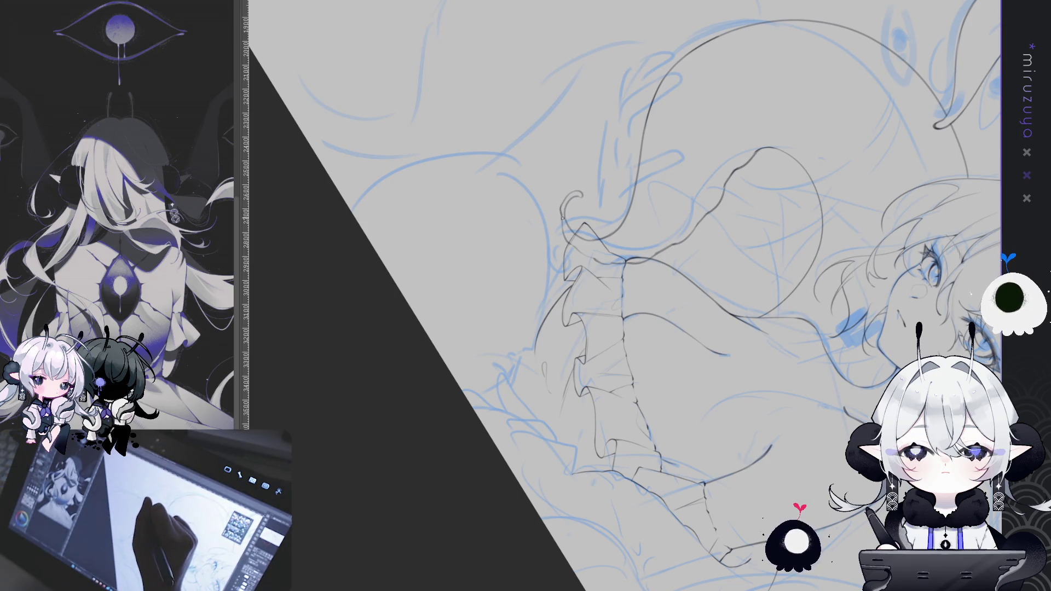
mouse_move(559, 207)
left_mouse_down()
mouse_move(785, 309)
mouse_move(684, 274)
left_mouse_up()
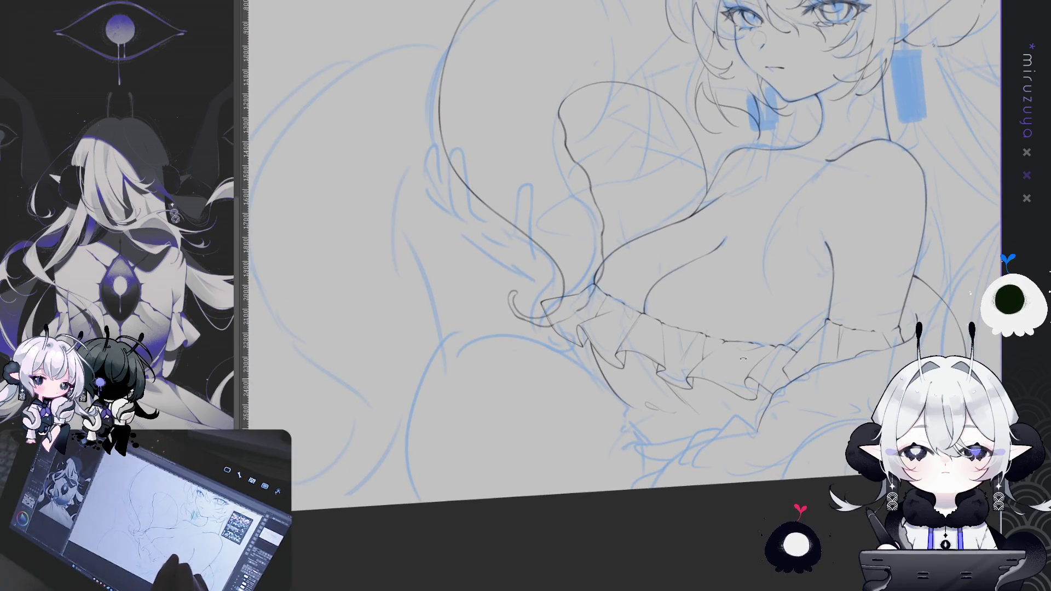
left_click_drag(771, 361, 607, 494)
left_click_drag(903, 340, 717, 432)
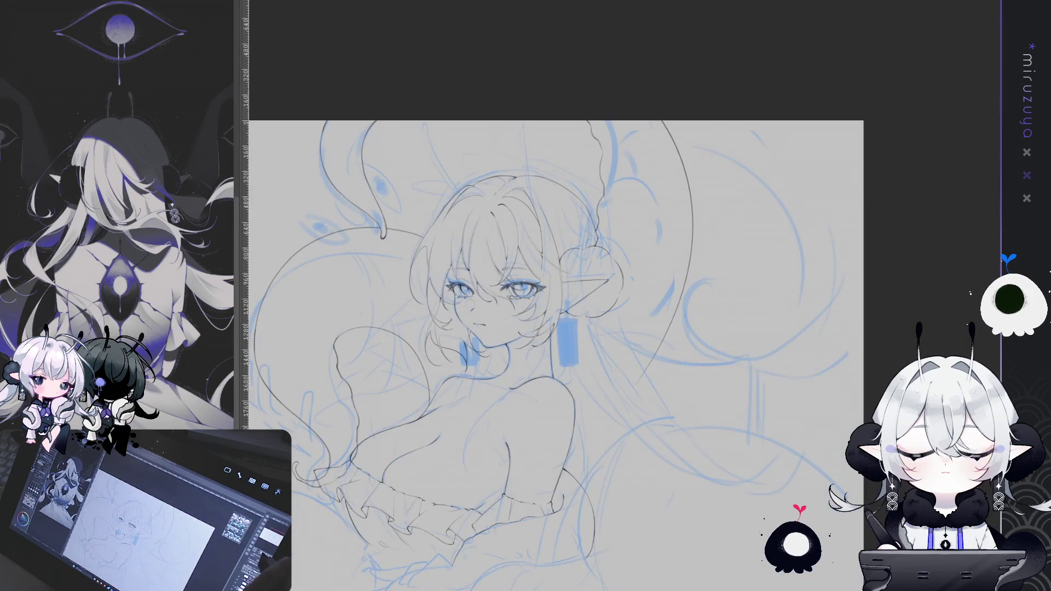
Step: Zoom in and centre the view on the girl's face, ears and hair buns
left_click_drag(557, 351, 841, 319)
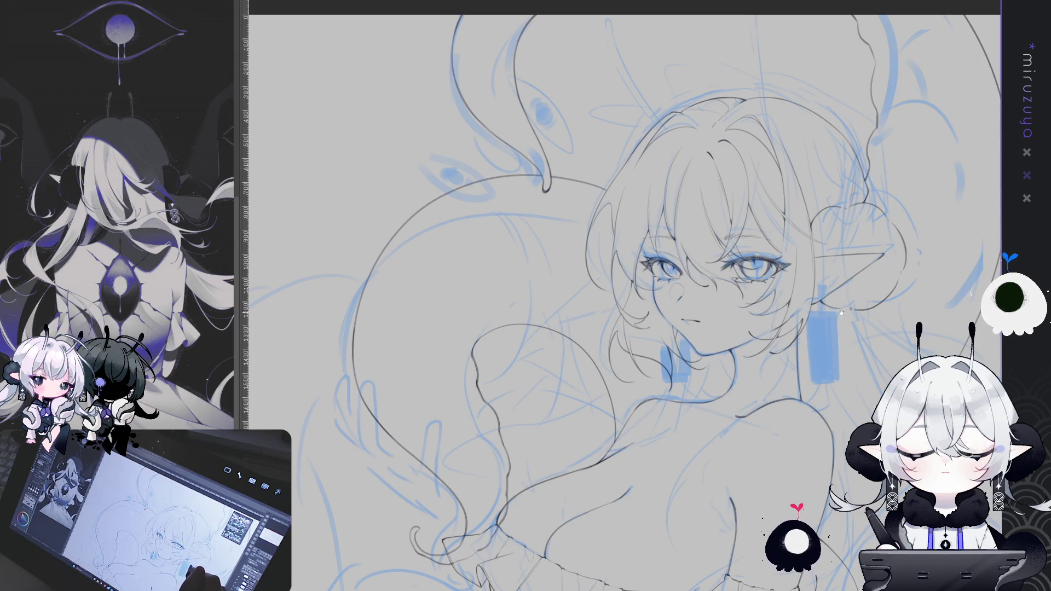
left_click_drag(826, 327, 801, 406)
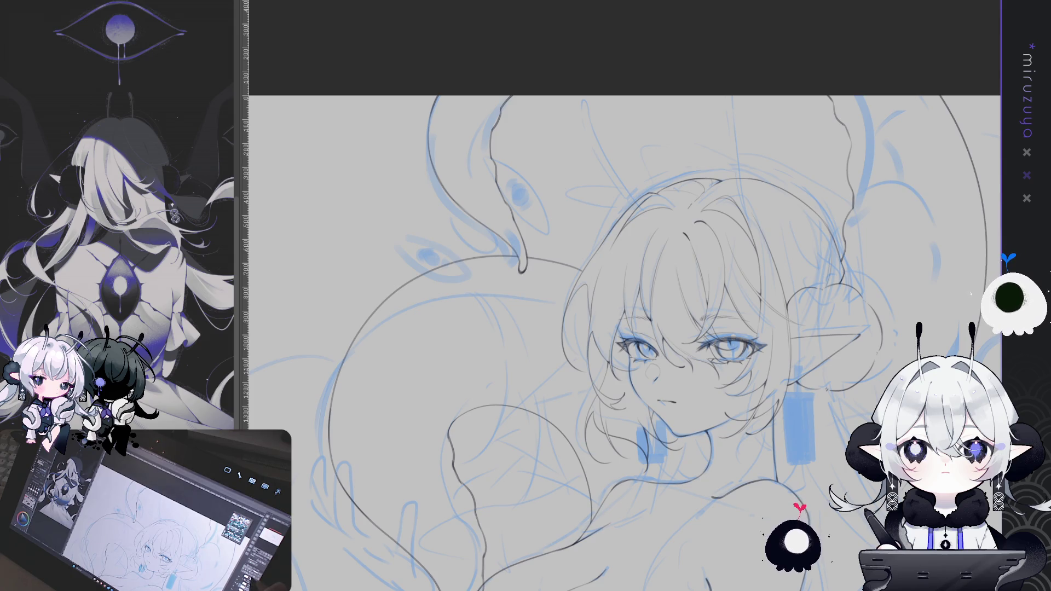
left_click_drag(881, 454, 794, 284)
scroll(597, 222, "down", 5)
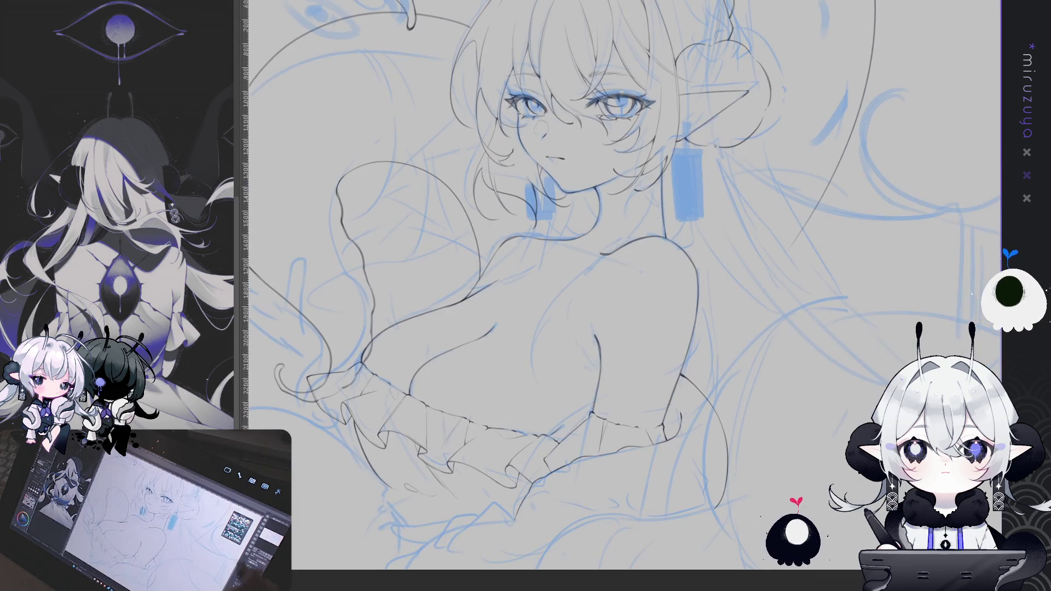
Step: Ink the left tentacle's long sweeping outer arc, undoing overshooting attempts and trimming its tail
scroll(597, 222, "up", 5)
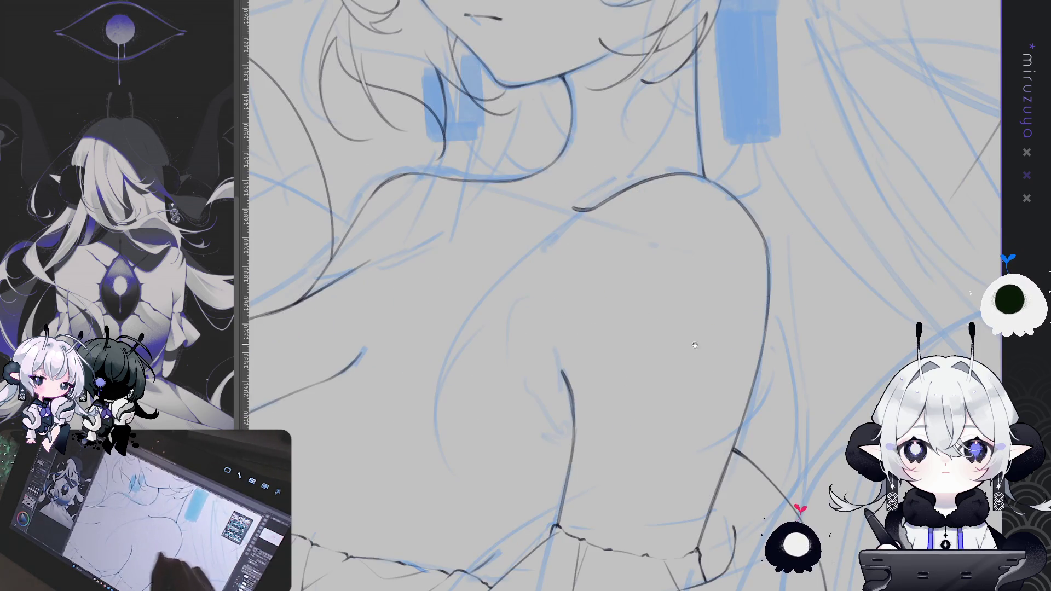
scroll(597, 222, "down", 2)
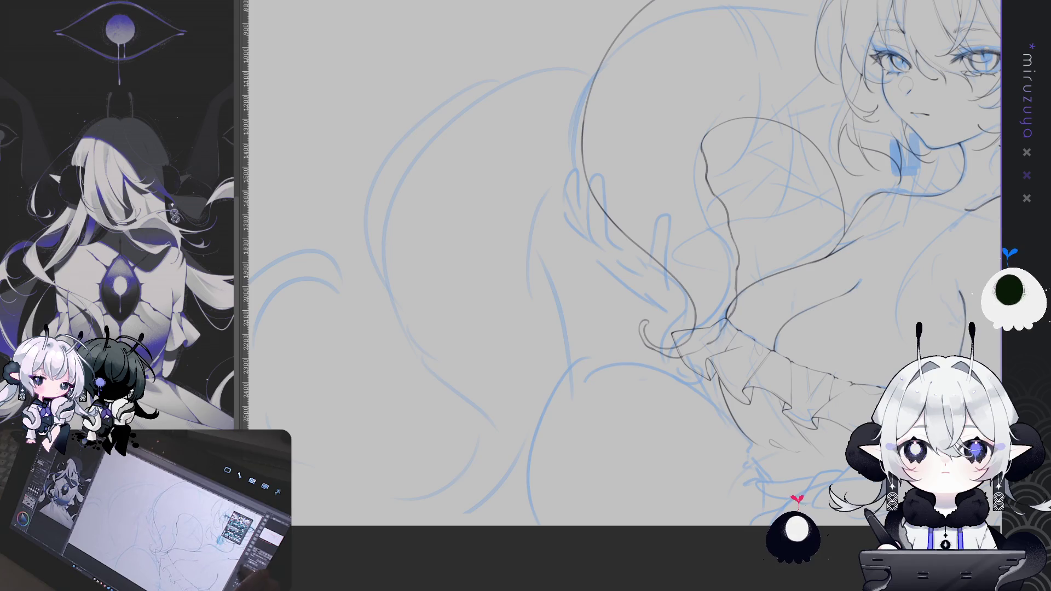
scroll(598, 222, "down", 2)
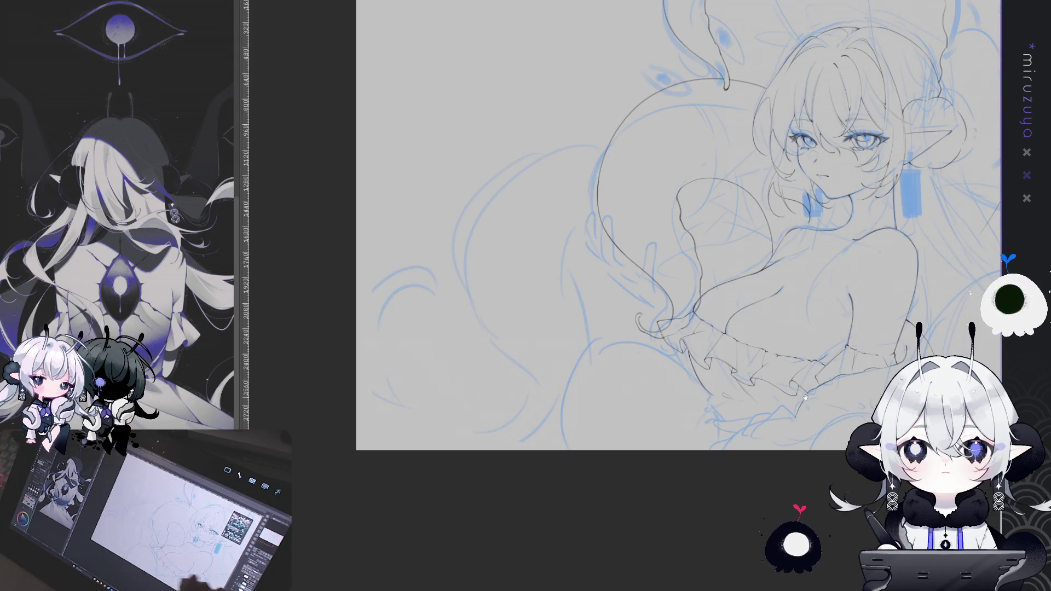
scroll(598, 223, "up", 1)
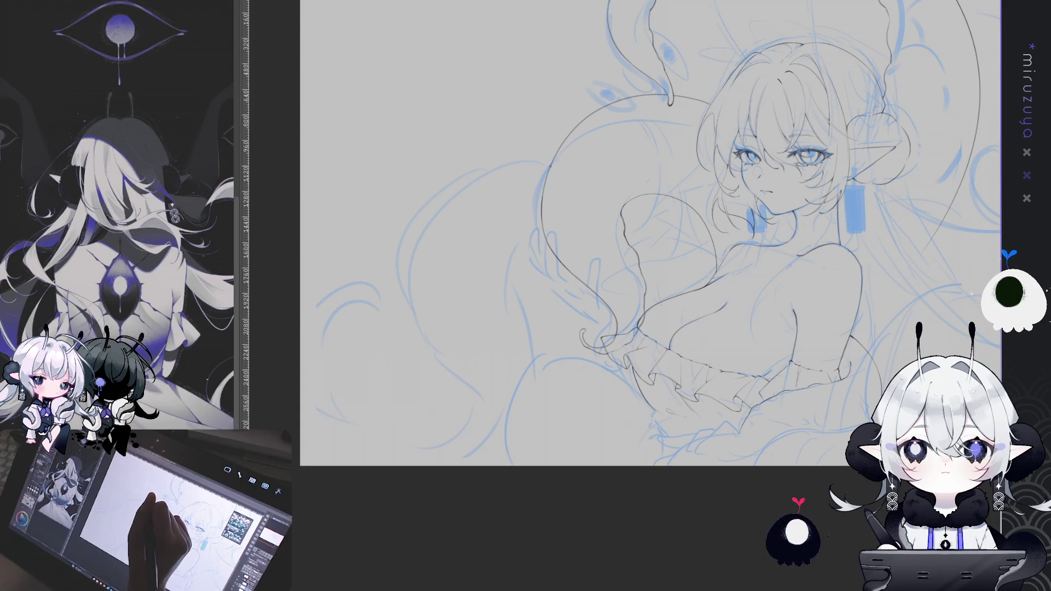
left_click_drag(546, 160, 414, 290)
key("ctrl+z")
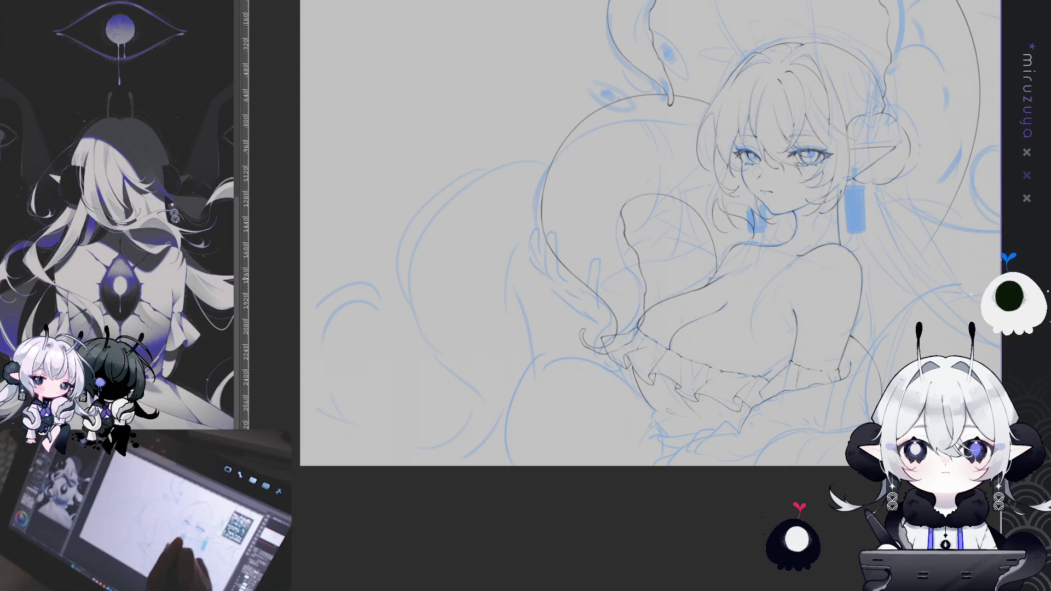
mouse_move(699, 285)
left_mouse_down()
mouse_move(554, 138)
mouse_move(414, 235)
left_mouse_up()
key("ctrl+z")
mouse_move(706, 261)
left_mouse_down()
mouse_move(498, 159)
mouse_move(499, 430)
left_mouse_up()
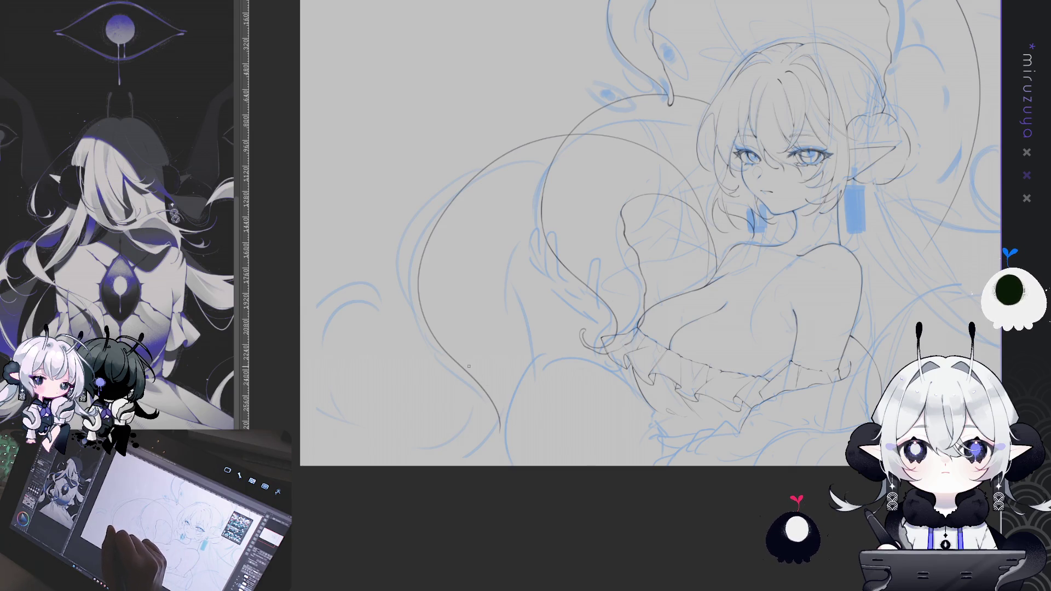
key("ctrl+z")
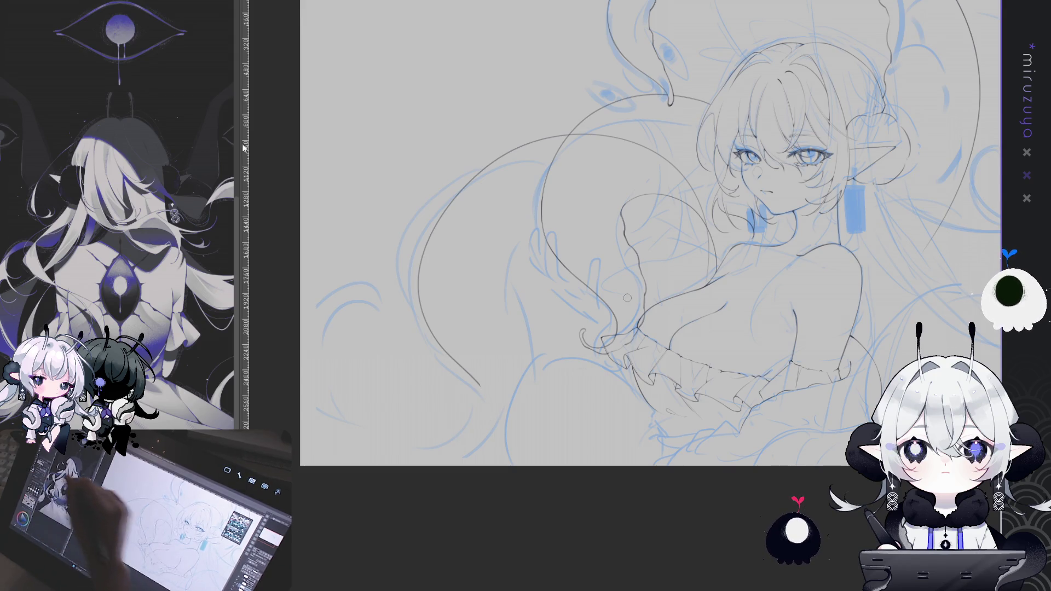
key("ctrl+z")
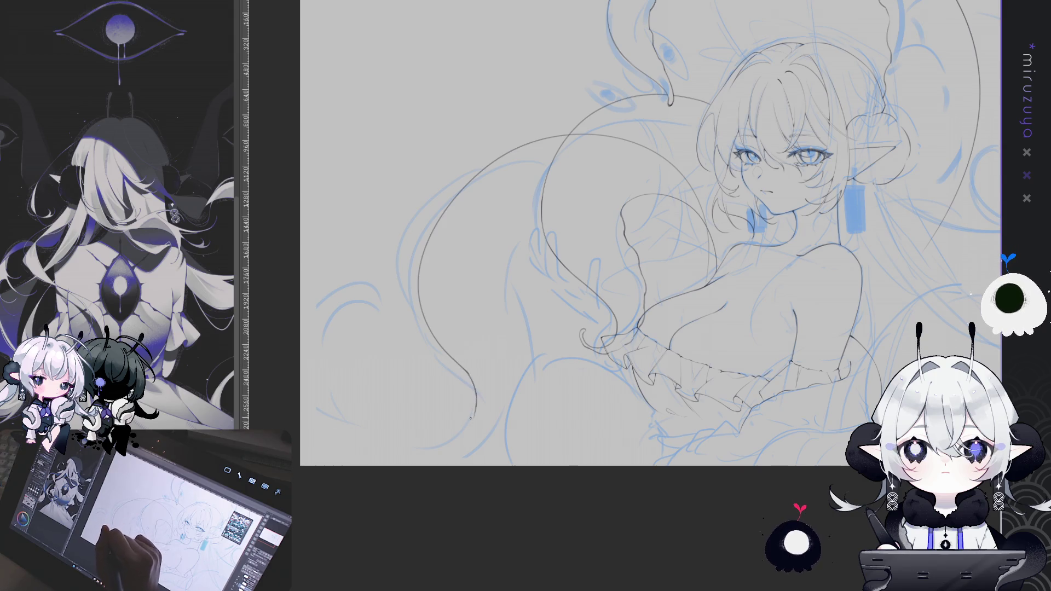
Step: Continue the tentacle tail downward and ink its curled, upward-hooked tip
left_click_drag(465, 371, 475, 426)
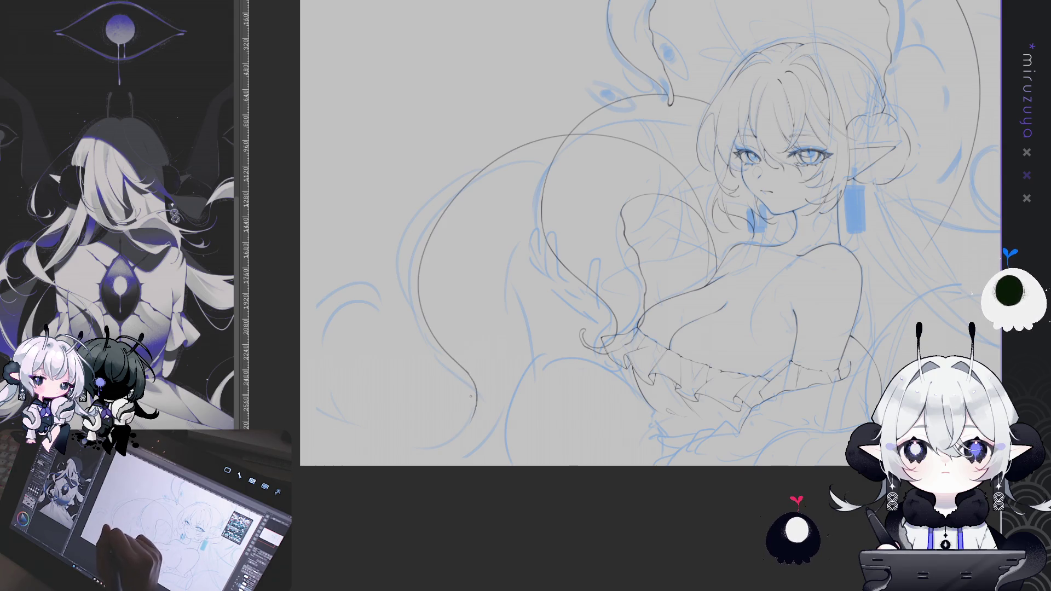
mouse_move(465, 371)
left_mouse_down()
mouse_move(468, 431)
mouse_move(450, 453)
left_mouse_up()
left_click_drag(345, 427, 382, 323)
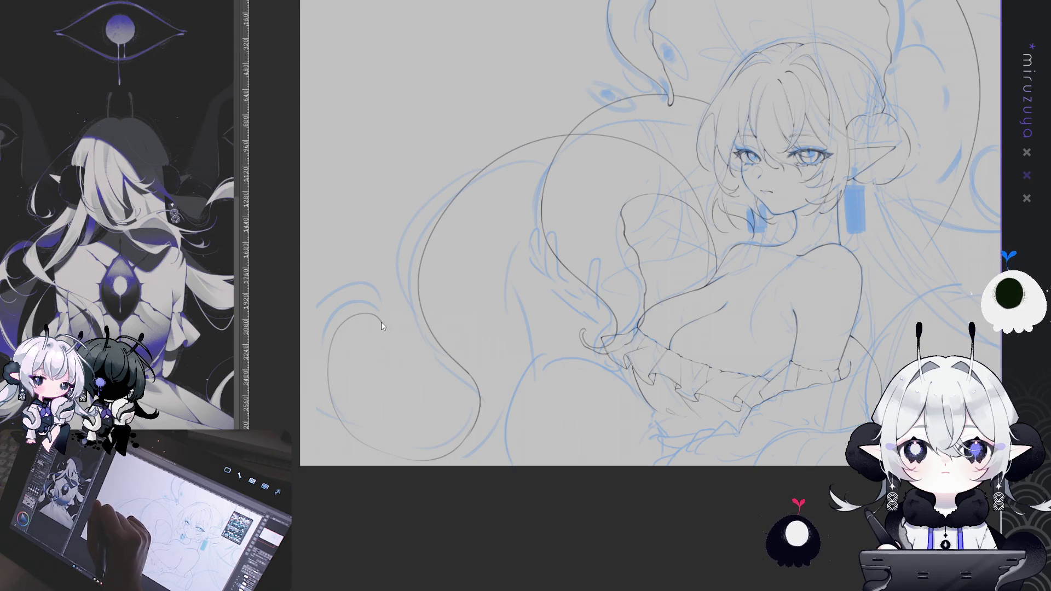
left_click_drag(378, 328, 386, 317)
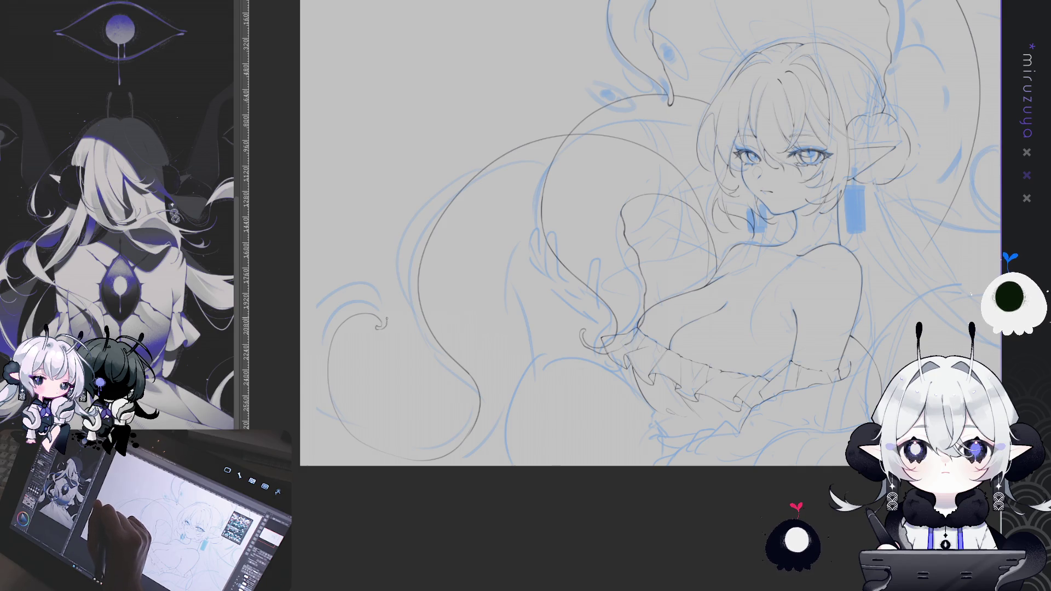
left_click_drag(326, 293, 300, 314)
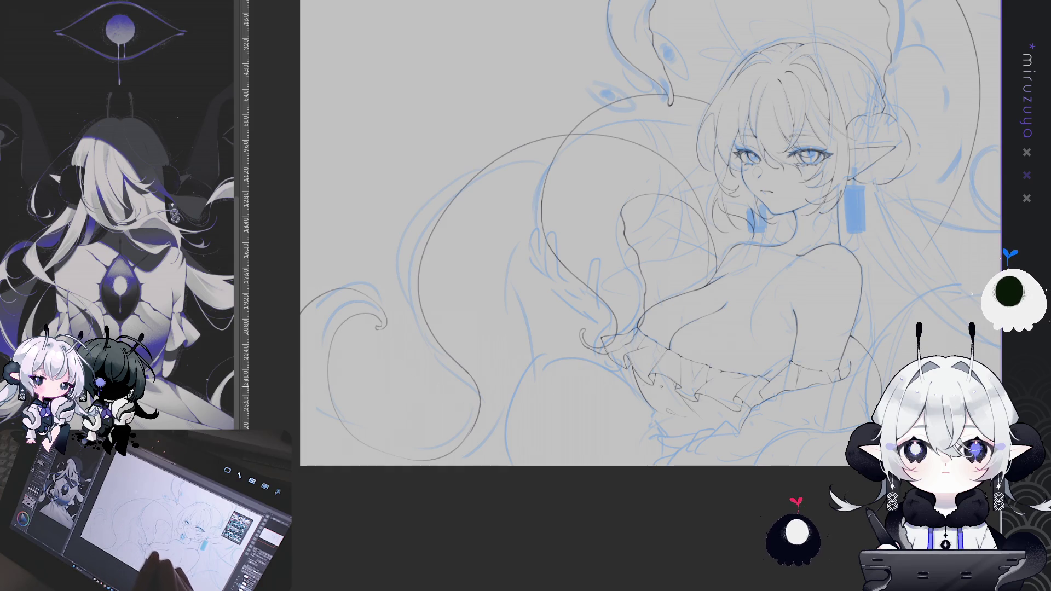
left_click_drag(659, 291, 643, 268)
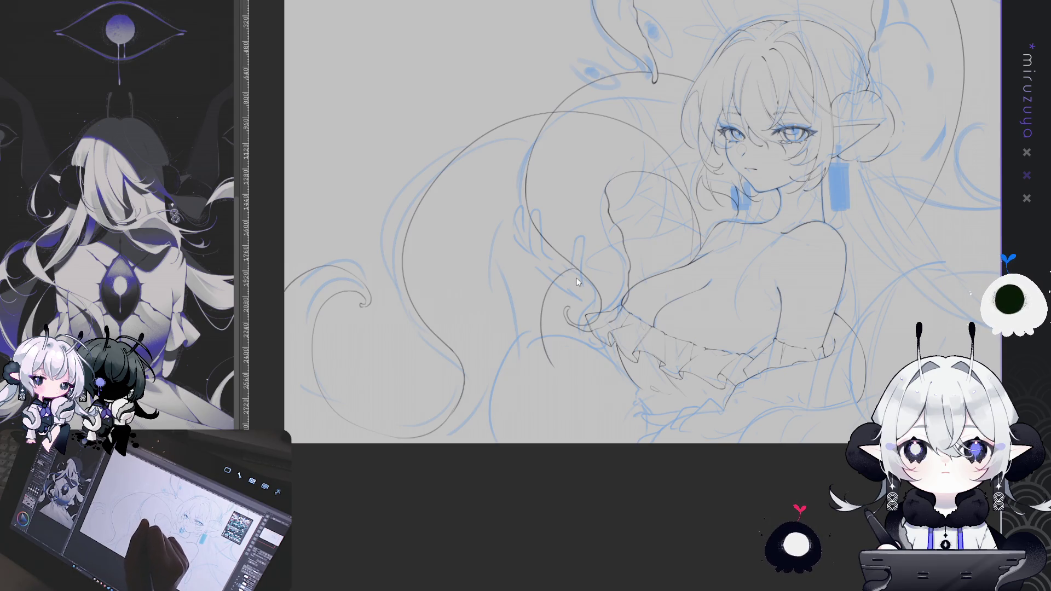
Step: Add a line beside the ruffle and a short tentacle stroke, then lasso-select the loop
left_click_drag(553, 316, 568, 367)
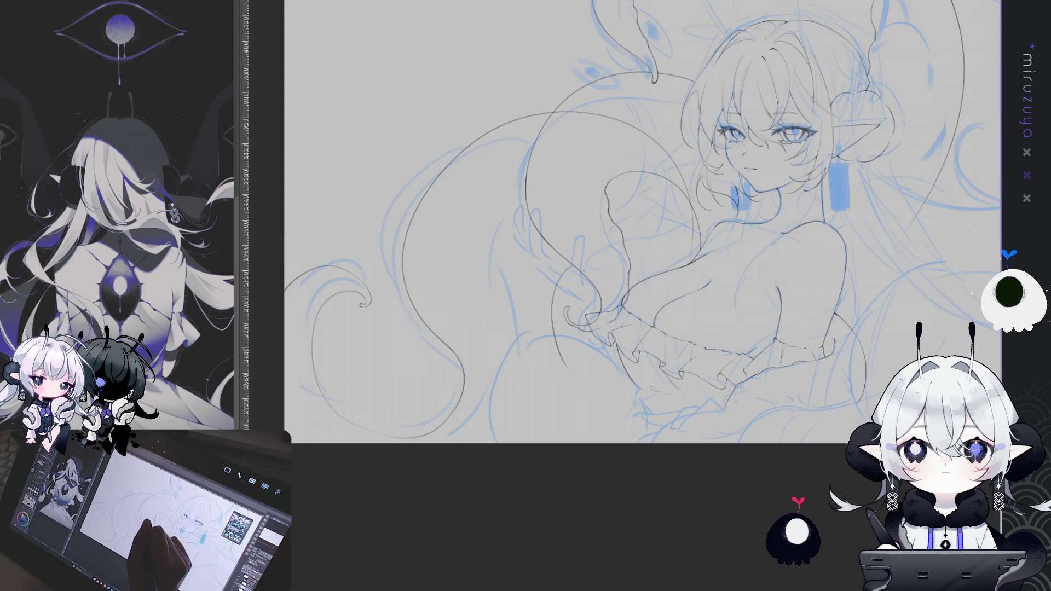
left_click_drag(546, 303, 557, 371)
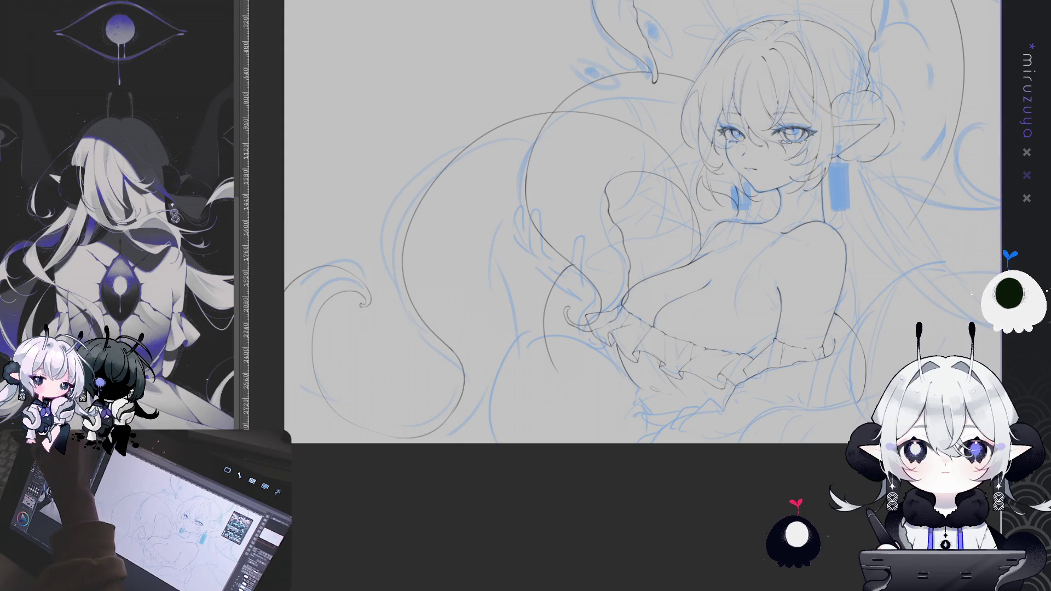
left_click_drag(556, 237, 545, 252)
left_click_drag(429, 400, 466, 420)
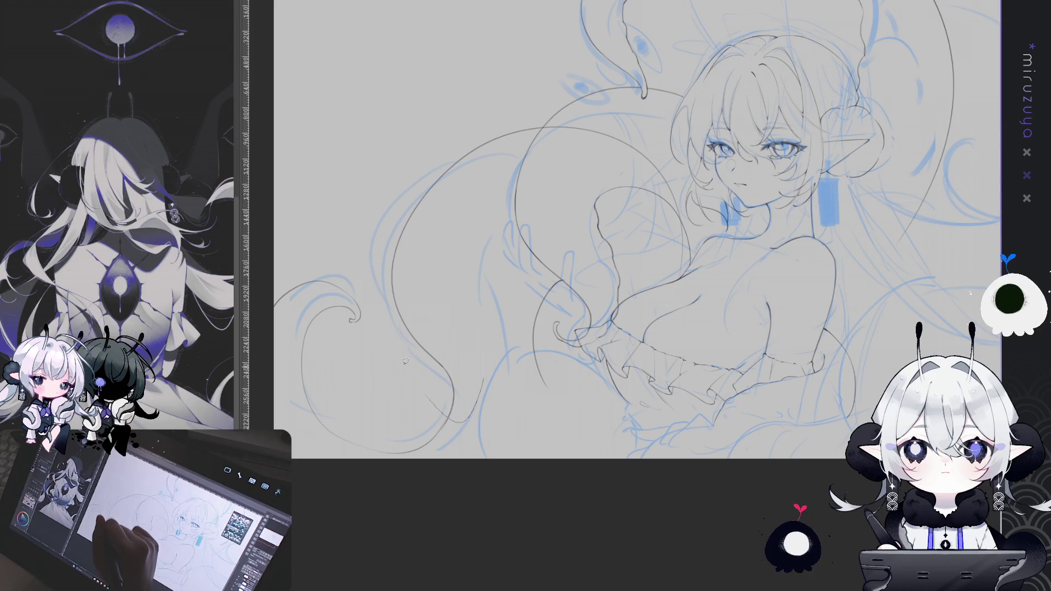
left_click_drag(563, 202, 572, 181)
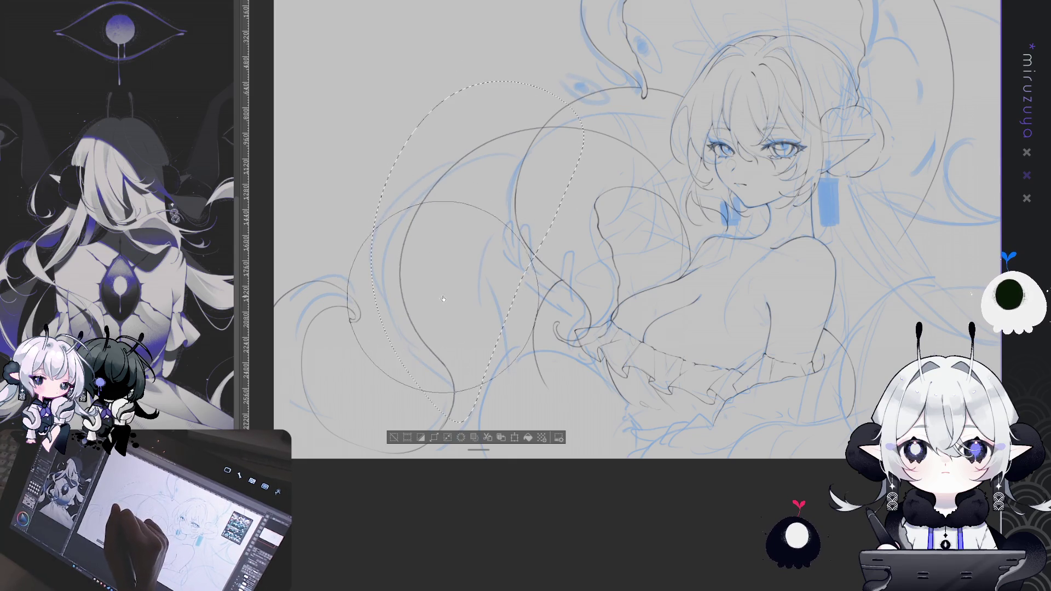
left_click(393, 437)
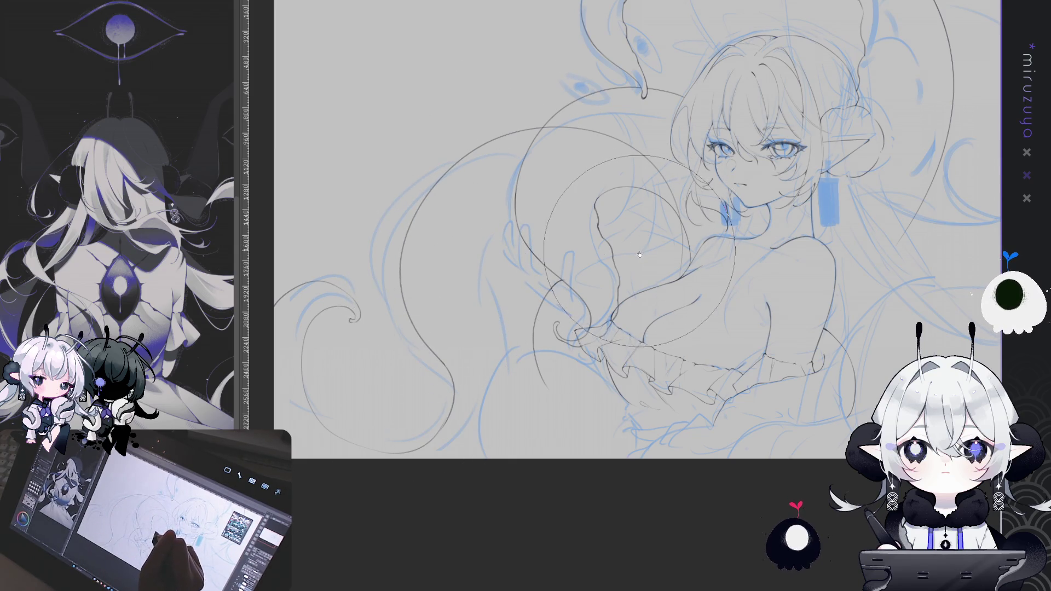
Step: Switch to a smaller brush size and rotate the canvas about 60 degrees
key("p")
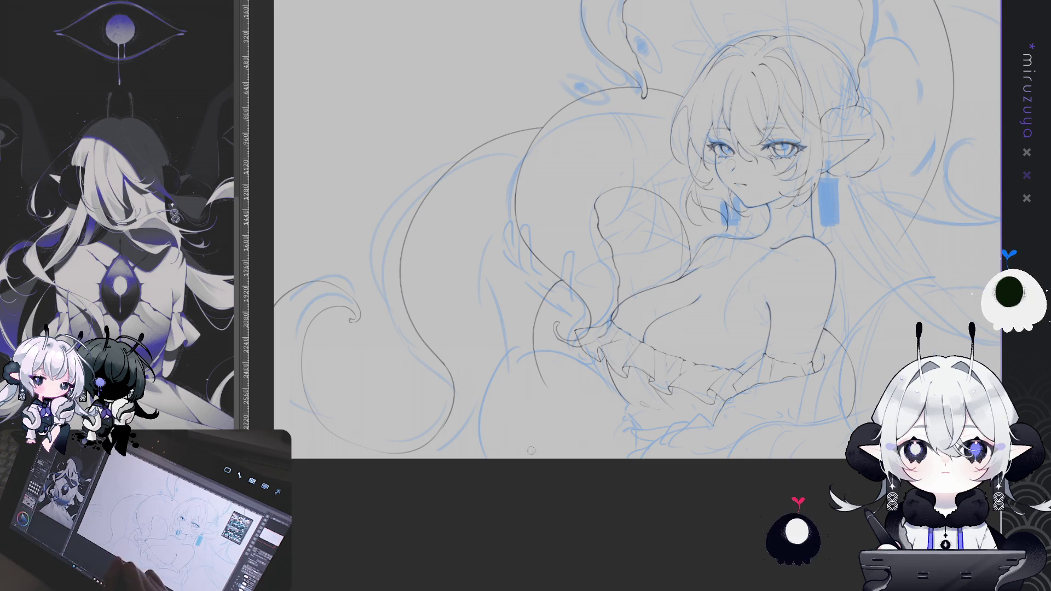
mouse_move(535, 464)
left_mouse_down()
mouse_move(729, 210)
mouse_move(309, 187)
left_mouse_up()
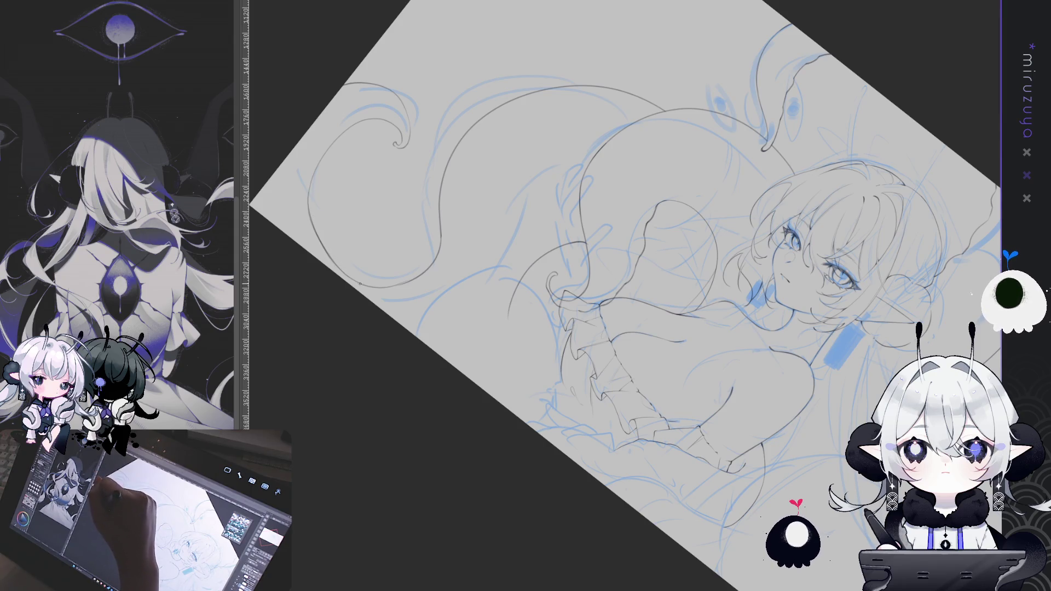
left_click_drag(360, 284, 723, 486)
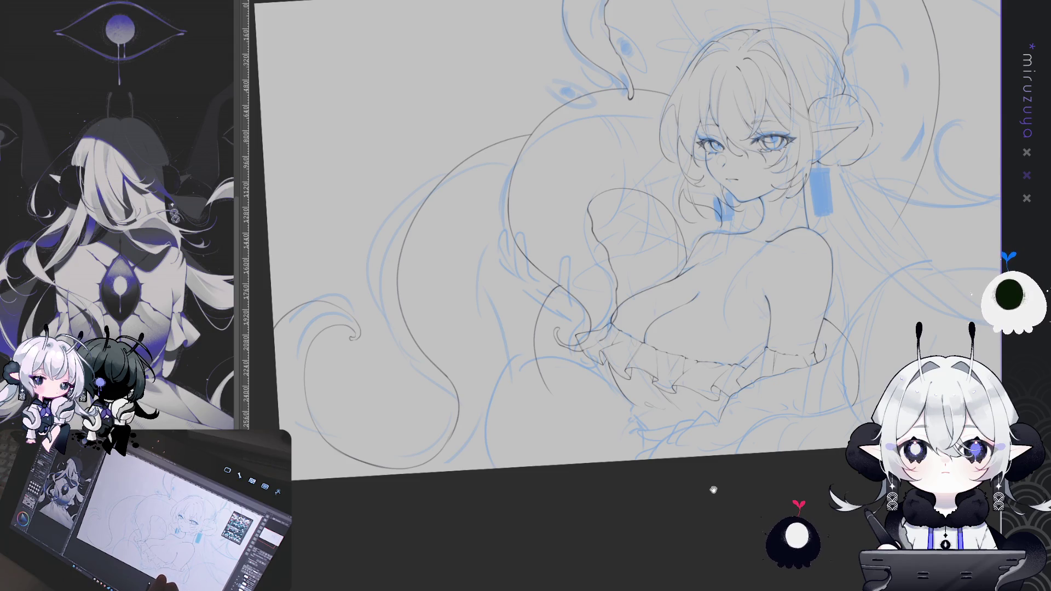
mouse_move(695, 500)
left_mouse_down()
mouse_move(776, 392)
mouse_move(731, 437)
mouse_move(507, 490)
mouse_move(677, 476)
mouse_move(706, 416)
left_mouse_up()
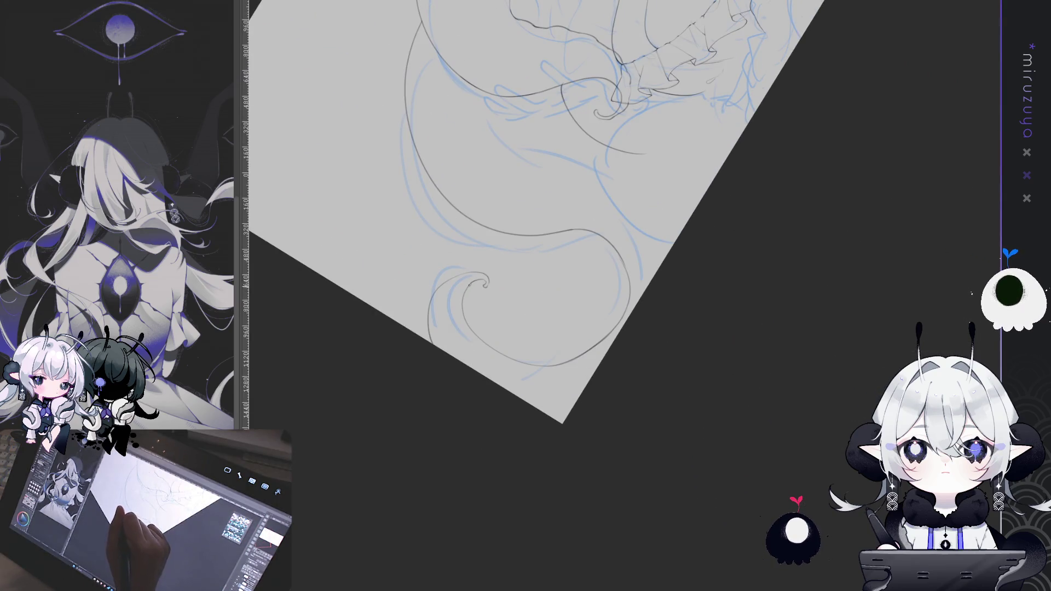
mouse_move(470, 284)
left_mouse_down()
mouse_move(768, 228)
mouse_move(778, 254)
left_mouse_up()
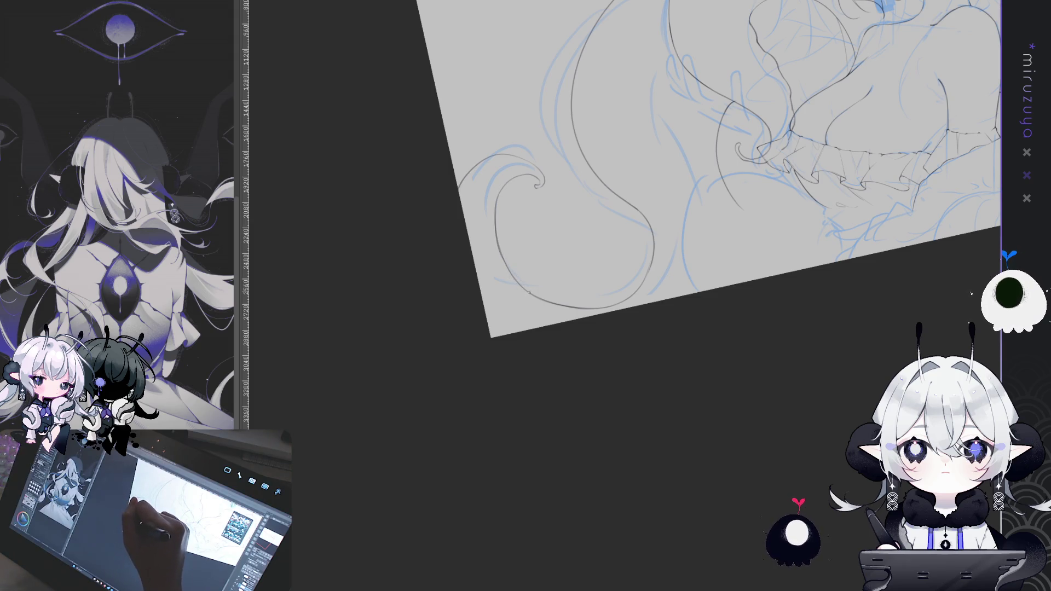
mouse_move(529, 295)
left_mouse_down()
mouse_move(574, 486)
mouse_move(859, 400)
left_mouse_up()
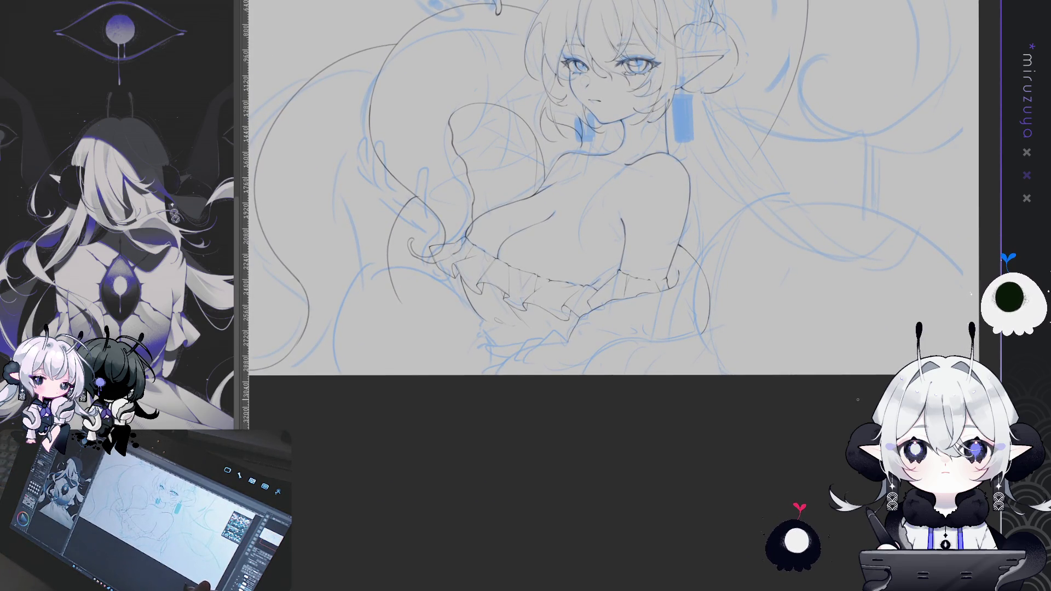
Step: Ink a long arc and short stroke across the right-side tentacles, then level the canvas
mouse_move(852, 401)
left_mouse_down()
mouse_move(600, 478)
mouse_move(723, 443)
mouse_move(608, 490)
left_mouse_up()
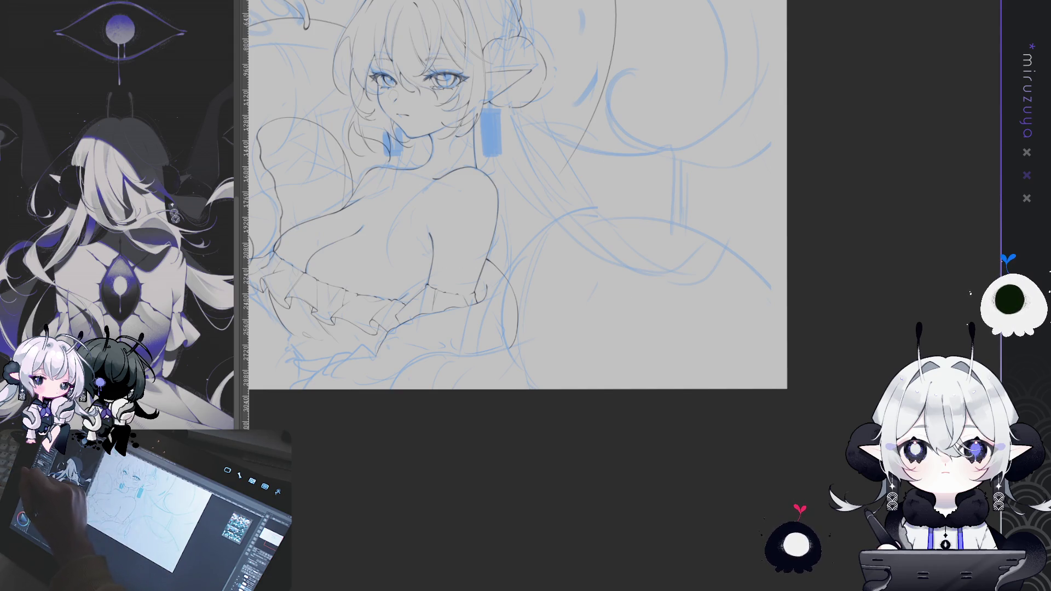
left_click_drag(512, 385, 503, 286)
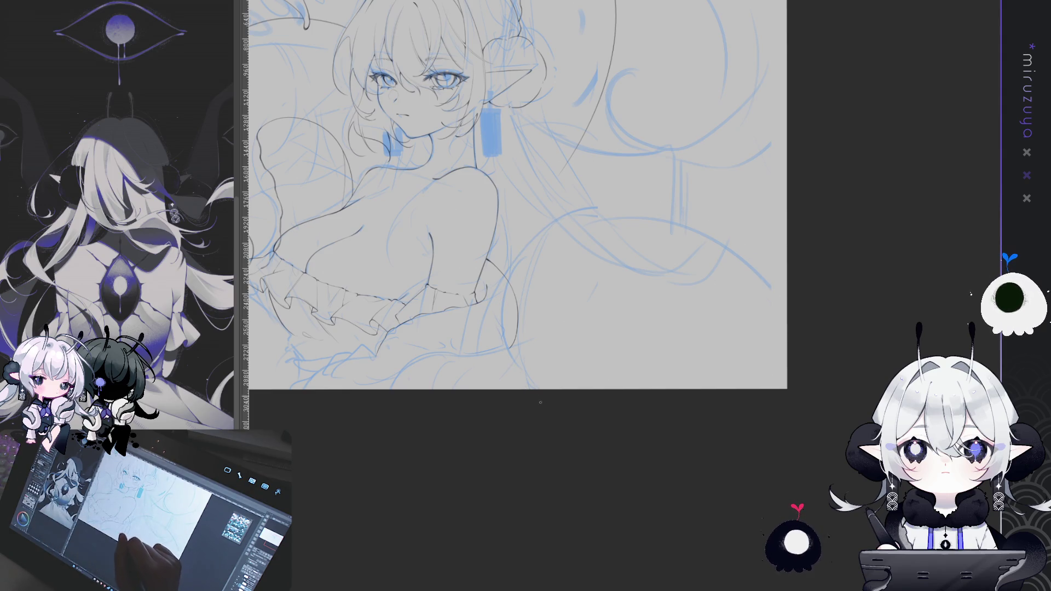
left_click_drag(491, 350, 785, 291)
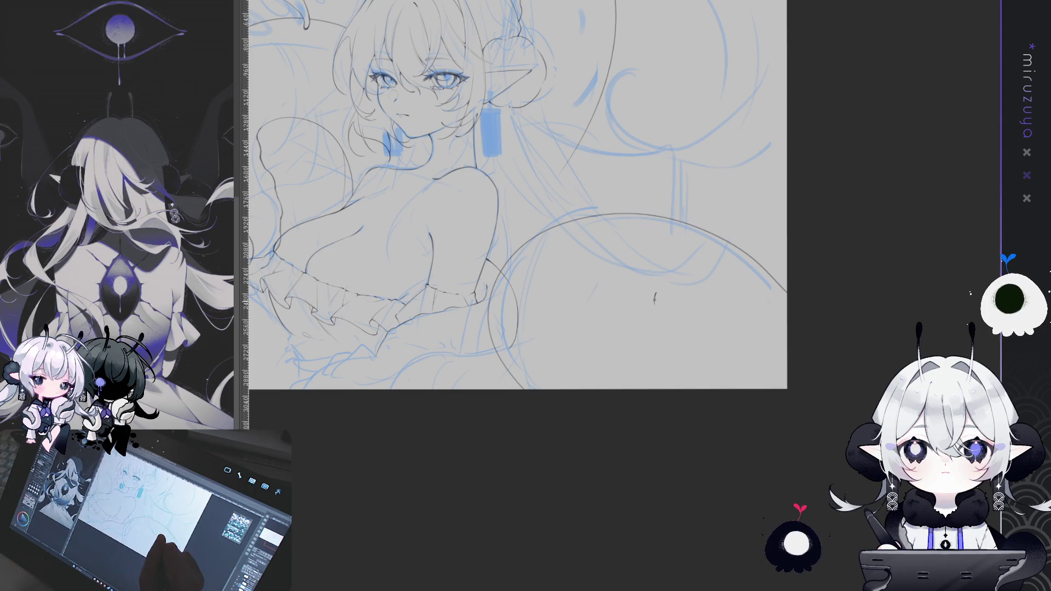
left_click_drag(659, 322, 657, 343)
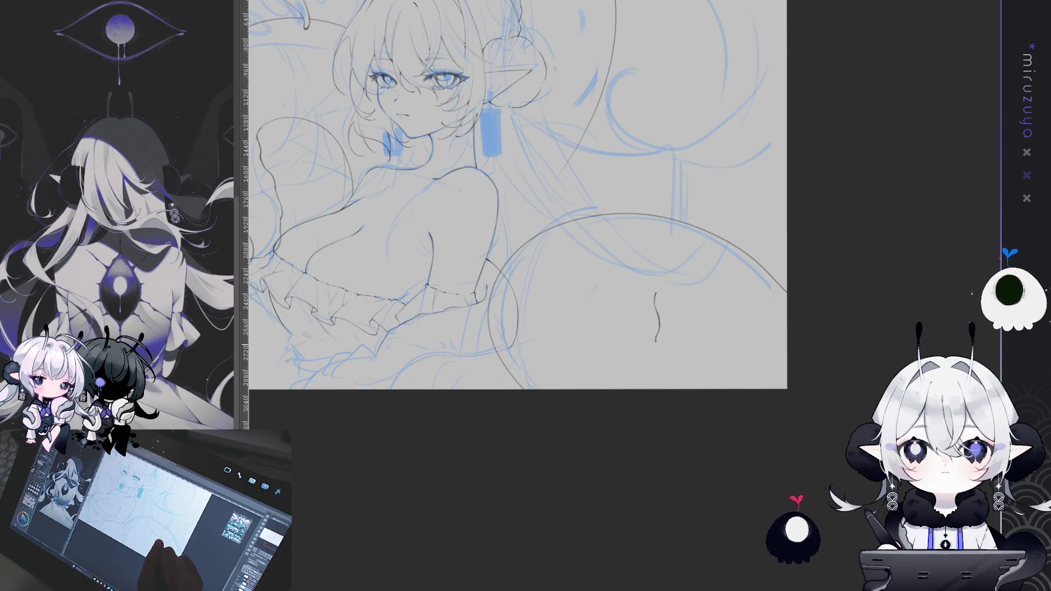
left_click_drag(656, 342, 558, 432)
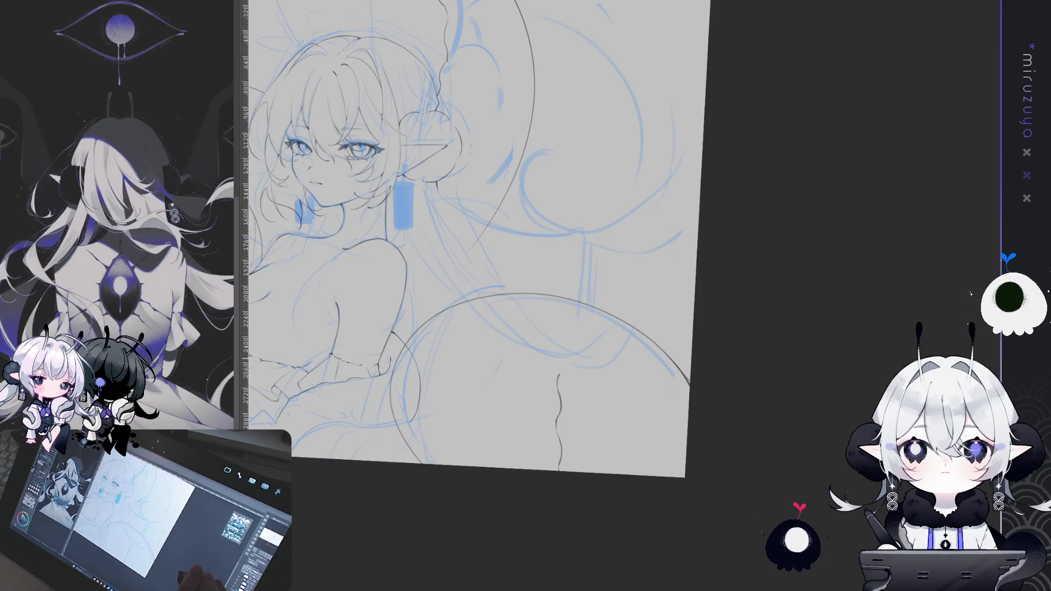
key("ctrl+at")
mouse_move(708, 381)
left_mouse_down()
mouse_move(752, 340)
mouse_move(783, 392)
mouse_move(788, 361)
mouse_move(728, 341)
left_mouse_up()
key("ctrl+at")
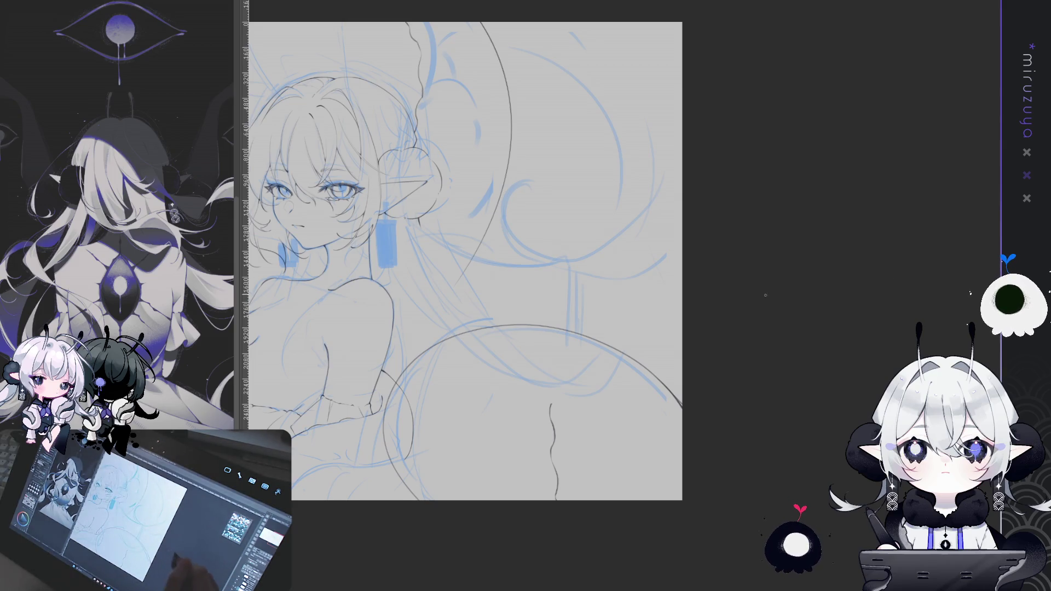
Step: Ink the lower-right arc, a short vertical line and top strokes, undoing the unwanted upper-right arc
mouse_move(679, 71)
left_mouse_down()
mouse_move(759, 82)
mouse_move(804, 108)
left_mouse_up()
left_click_drag(514, 536, 810, 446)
left_click_drag(681, 444, 684, 536)
left_click_drag(548, 274, 531, 279)
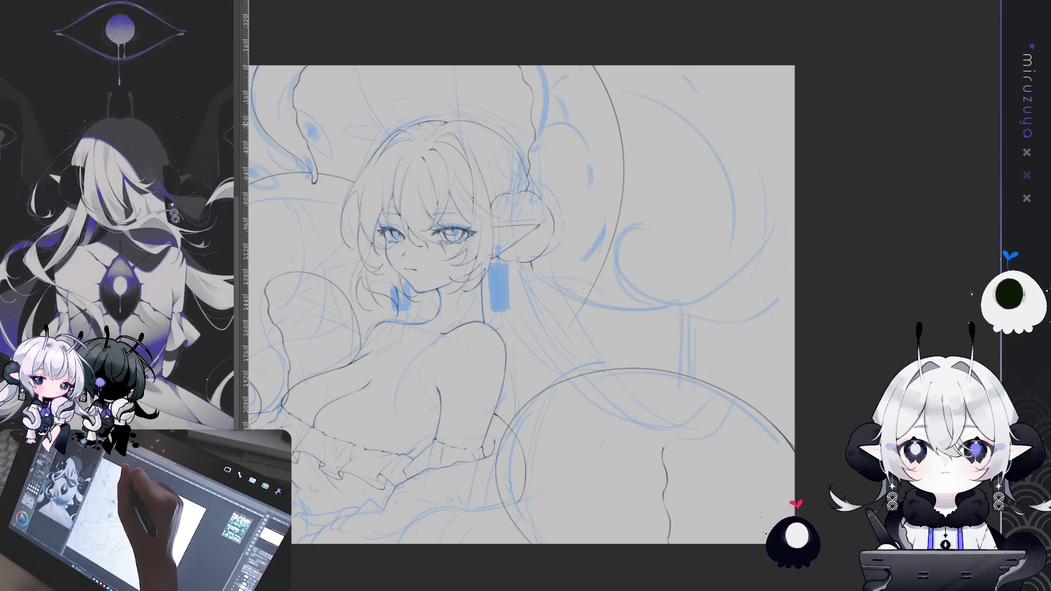
left_click_drag(406, 117, 414, 73)
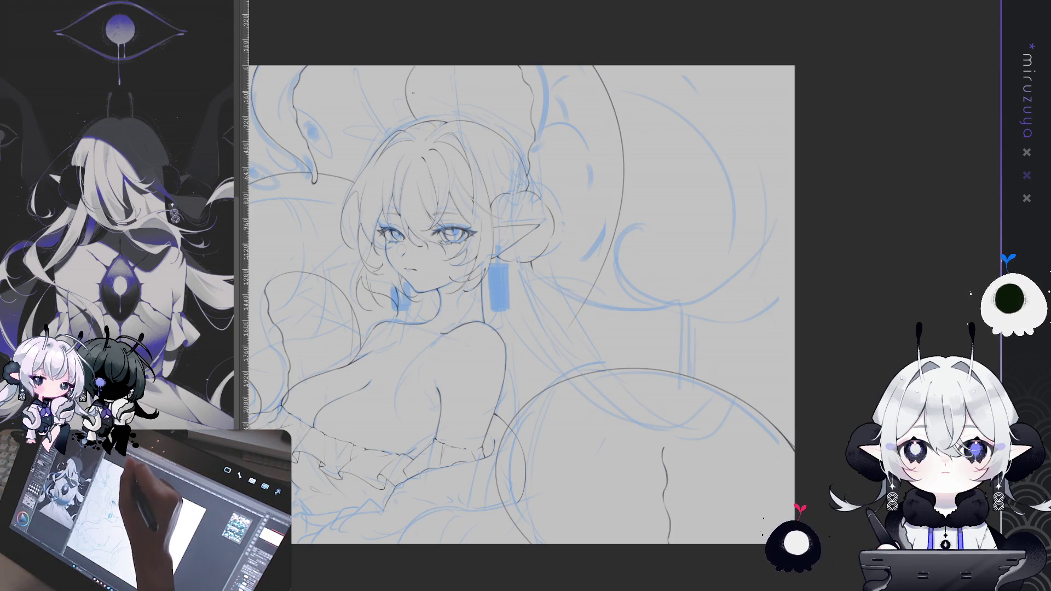
left_click_drag(407, 120, 407, 71)
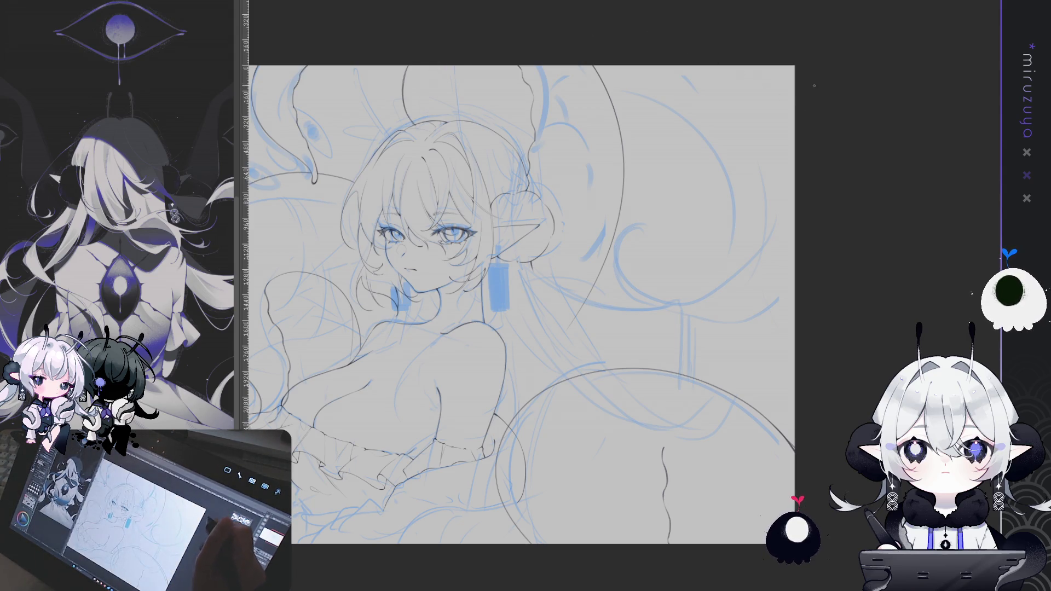
scroll(763, 94, "down", 1)
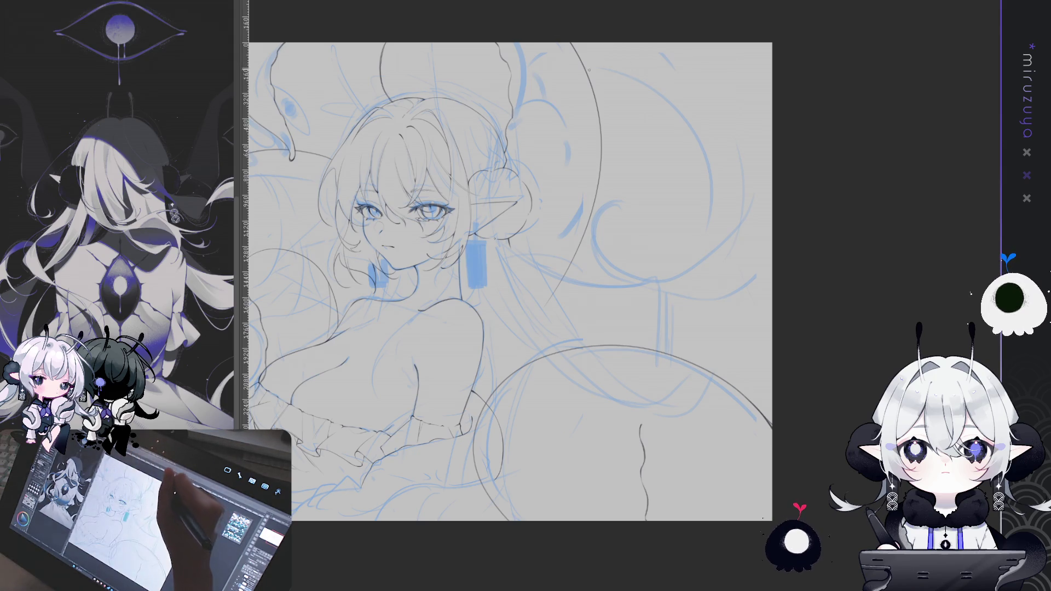
key("ctrl+z")
key("ctrl+z")
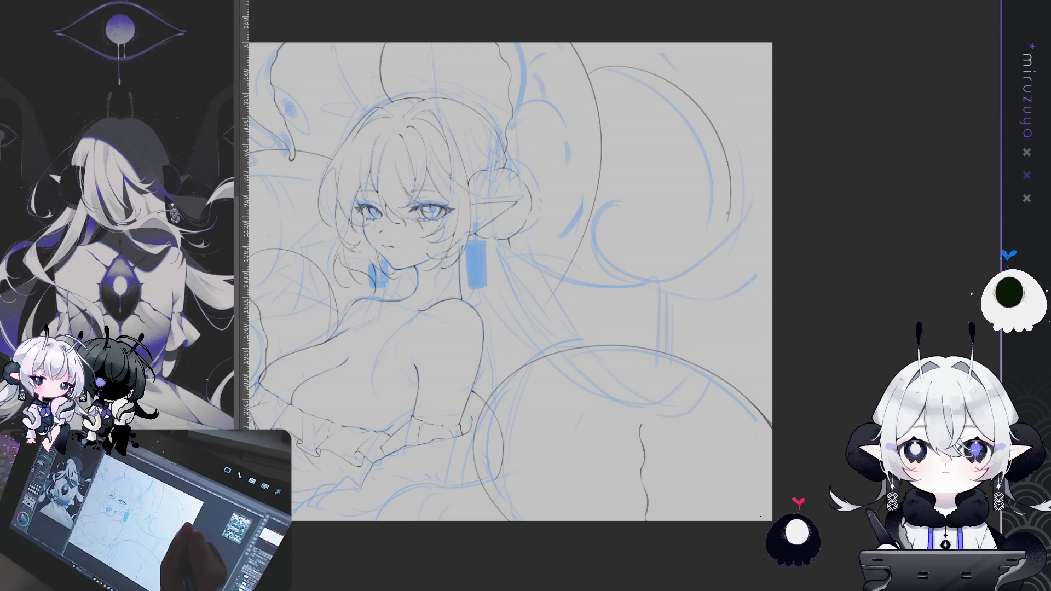
Step: Ink strokes closing the upper-right tentacle circle and the lower-right tentacle, then lasso the upper-right area
left_click_drag(725, 218, 613, 302)
left_click_drag(580, 214, 619, 304)
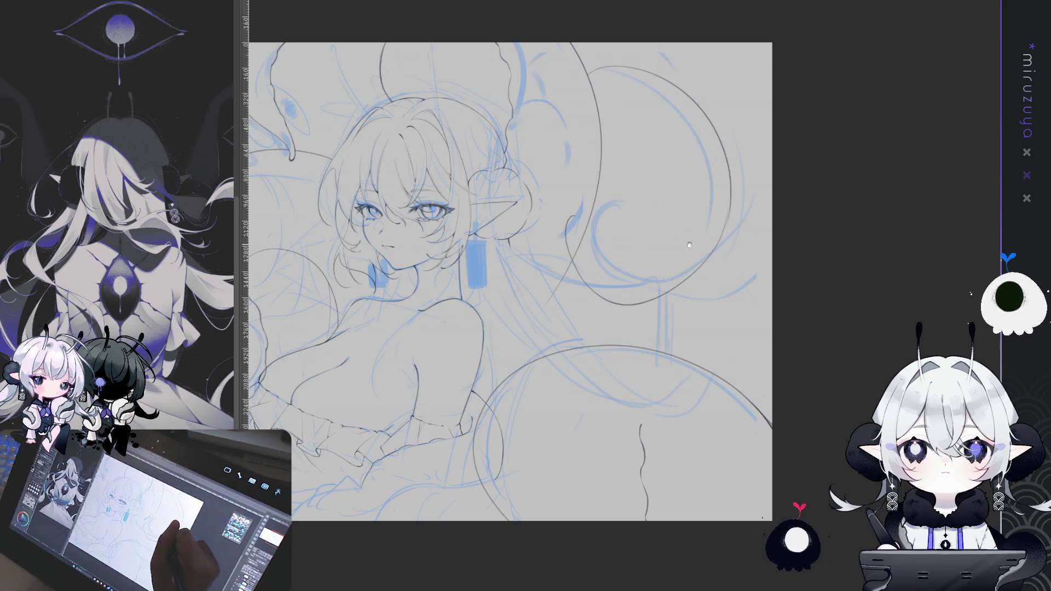
left_click_drag(688, 243, 715, 224)
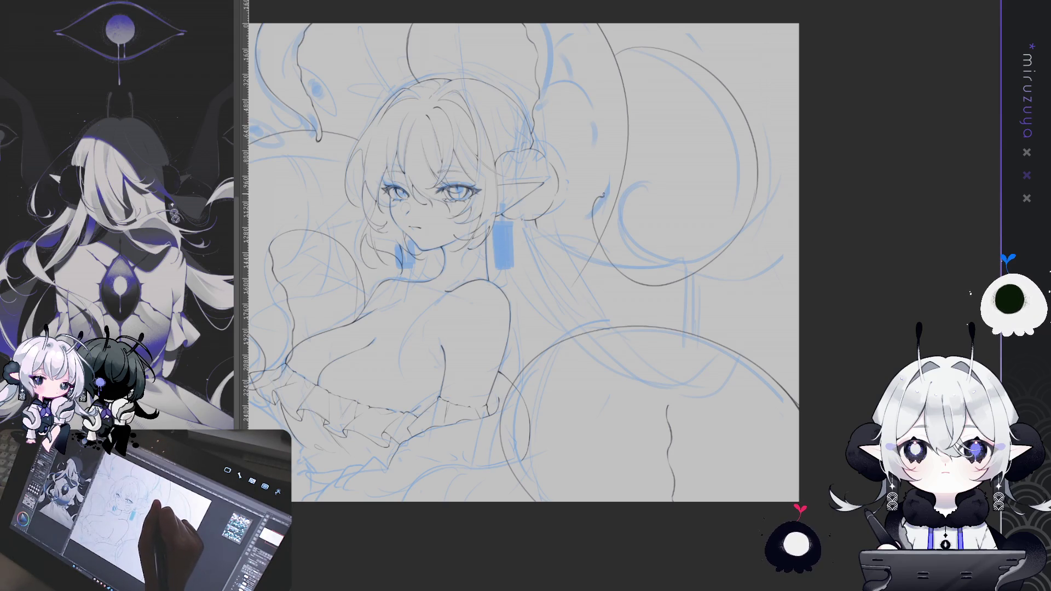
left_click_drag(600, 195, 596, 276)
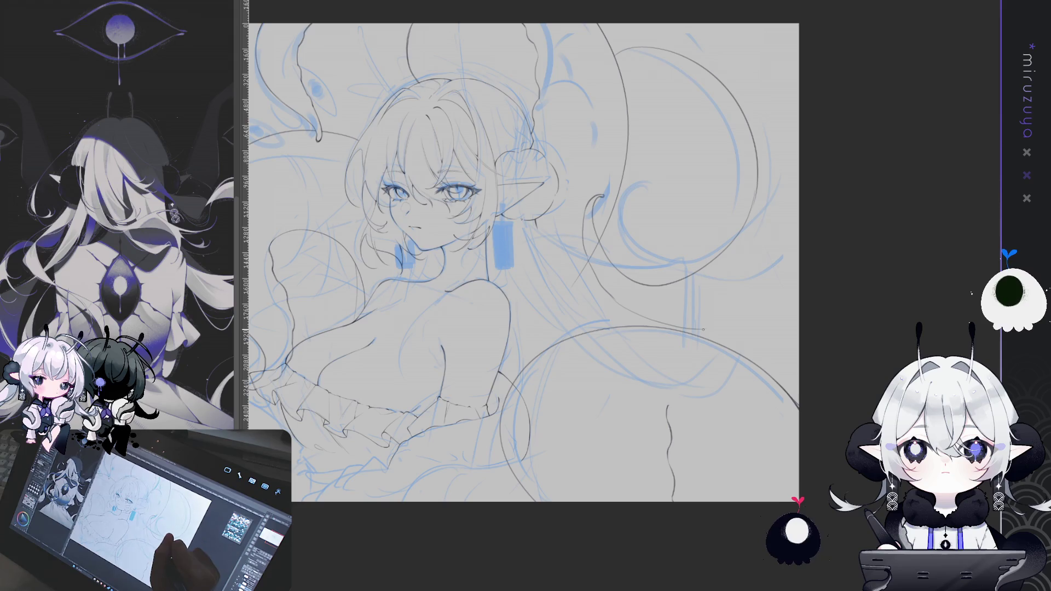
left_click_drag(697, 329, 798, 285)
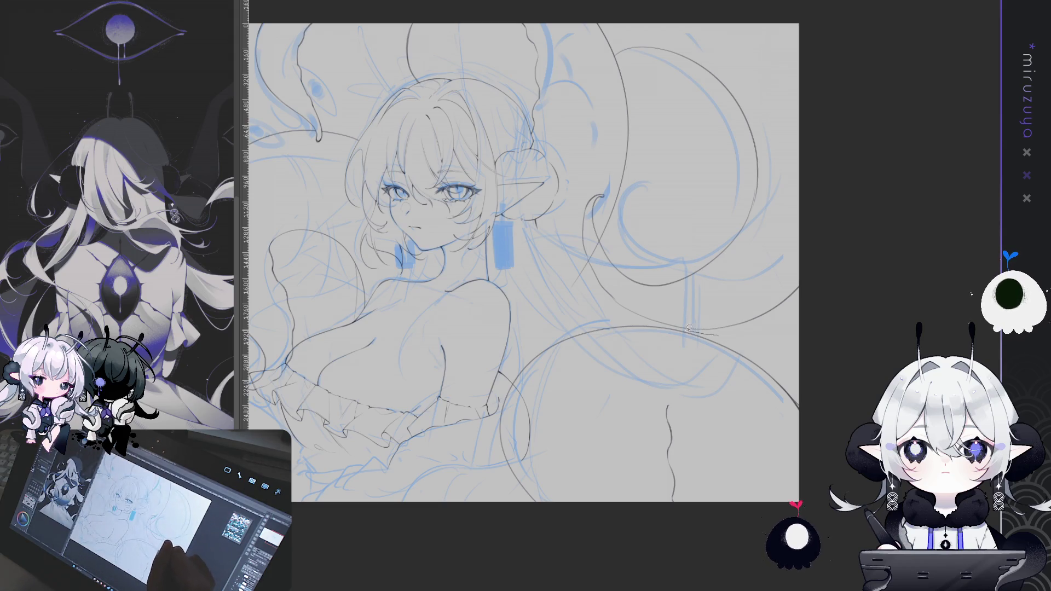
mouse_move(603, 291)
left_mouse_down()
mouse_move(594, 71)
mouse_move(859, 164)
mouse_move(717, 333)
left_mouse_up()
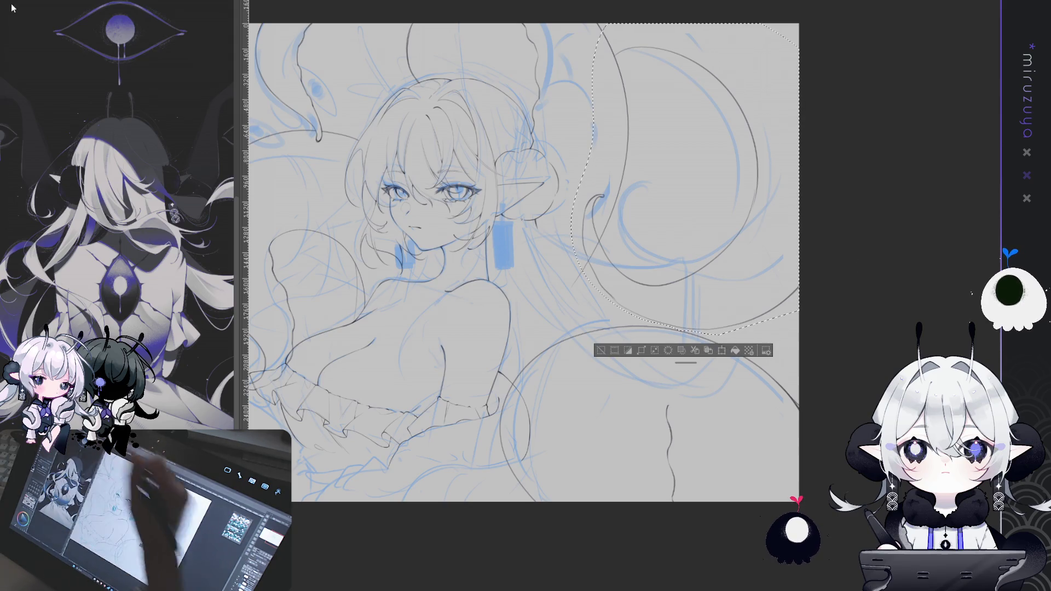
Step: Move the lassoed upper-right loop up slightly and deselect with Ctrl+D
mouse_move(799, 199)
left_mouse_down()
mouse_move(801, 173)
mouse_move(800, 182)
left_mouse_up()
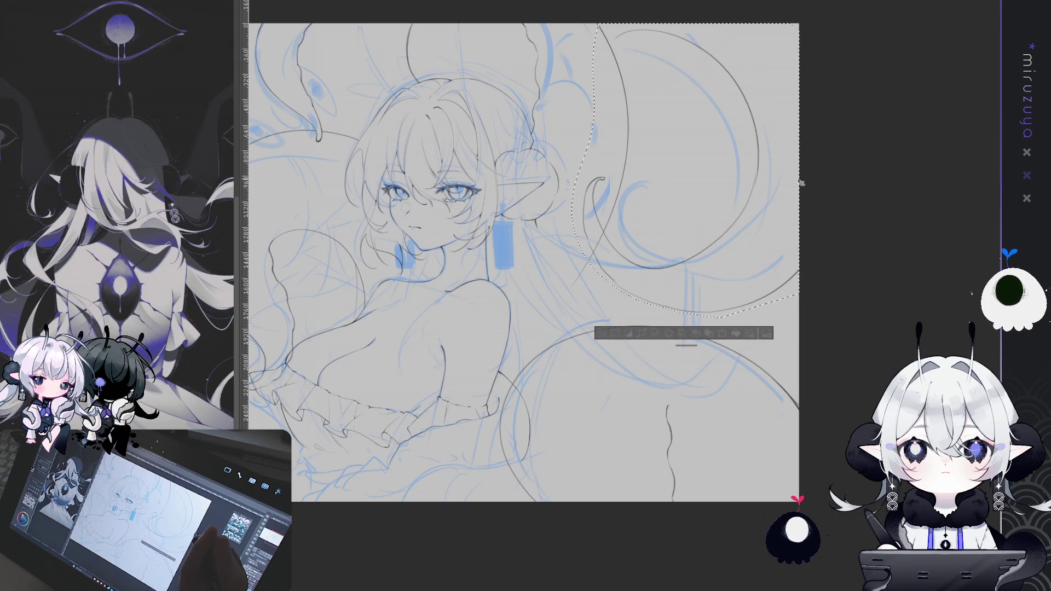
key("ctrl+d")
left_click_drag(684, 304, 624, 338)
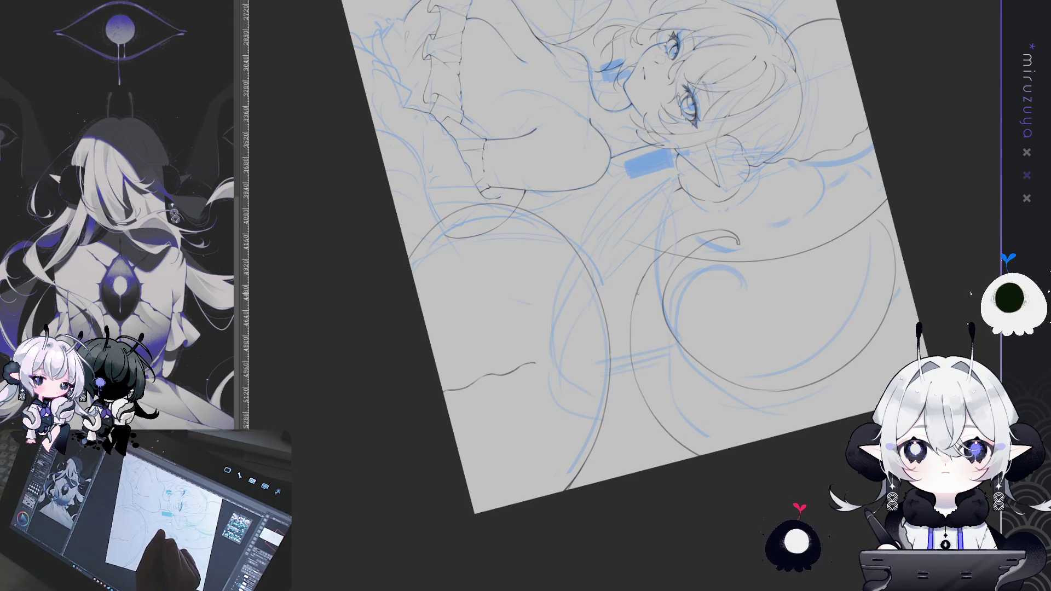
Step: Add two short dark strokes to the tentacle lines, working on a rotated canvas
mouse_move(634, 353)
left_mouse_down()
mouse_move(808, 286)
mouse_move(821, 82)
mouse_move(633, 54)
left_mouse_up()
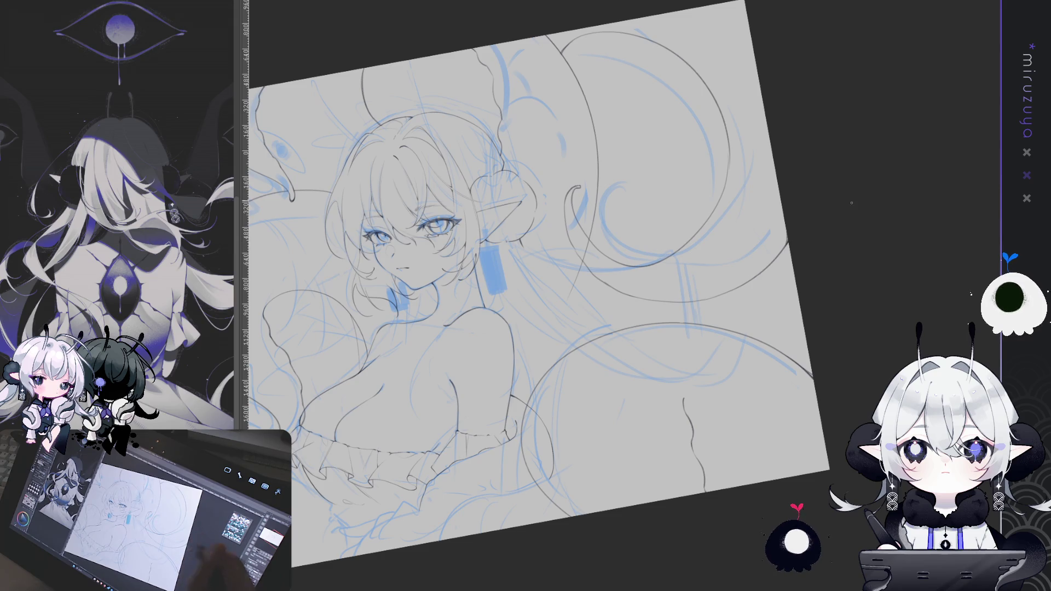
key("ctrl+0")
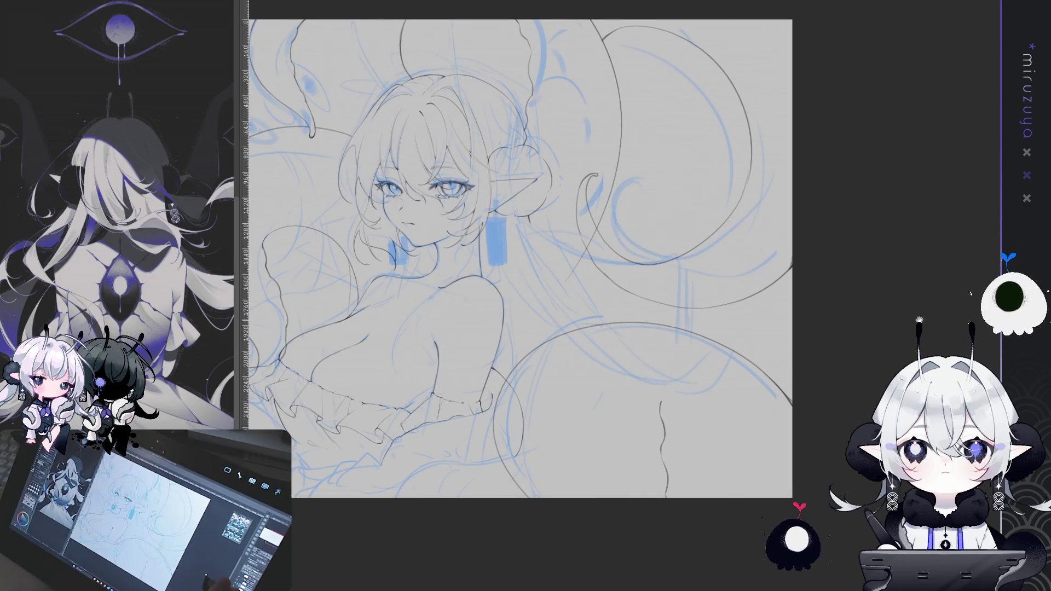
left_click_drag(684, 328, 646, 383)
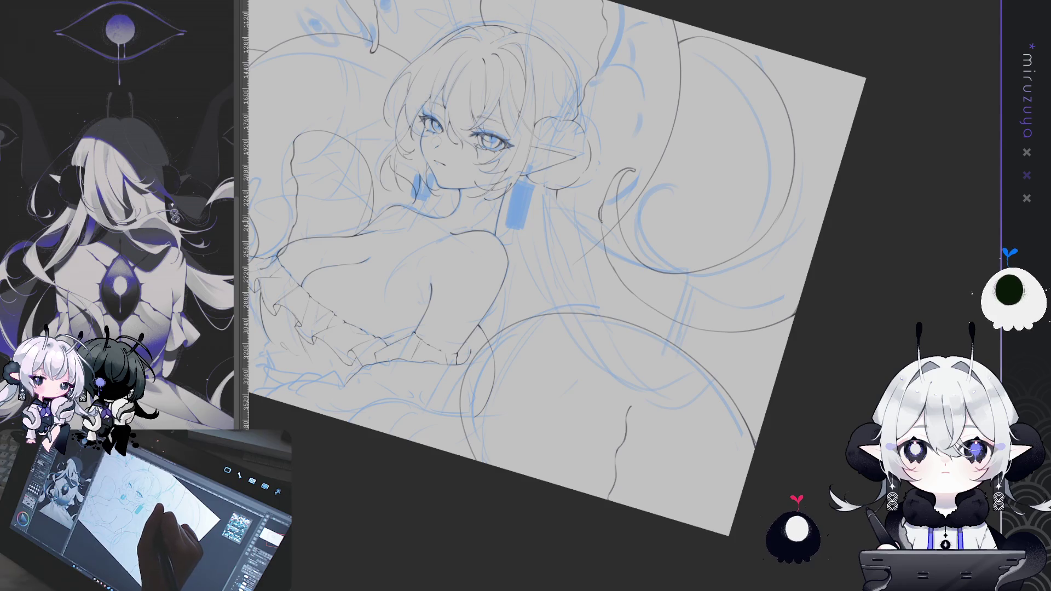
mouse_move(601, 228)
left_mouse_down()
mouse_move(604, 249)
mouse_move(640, 265)
left_mouse_up()
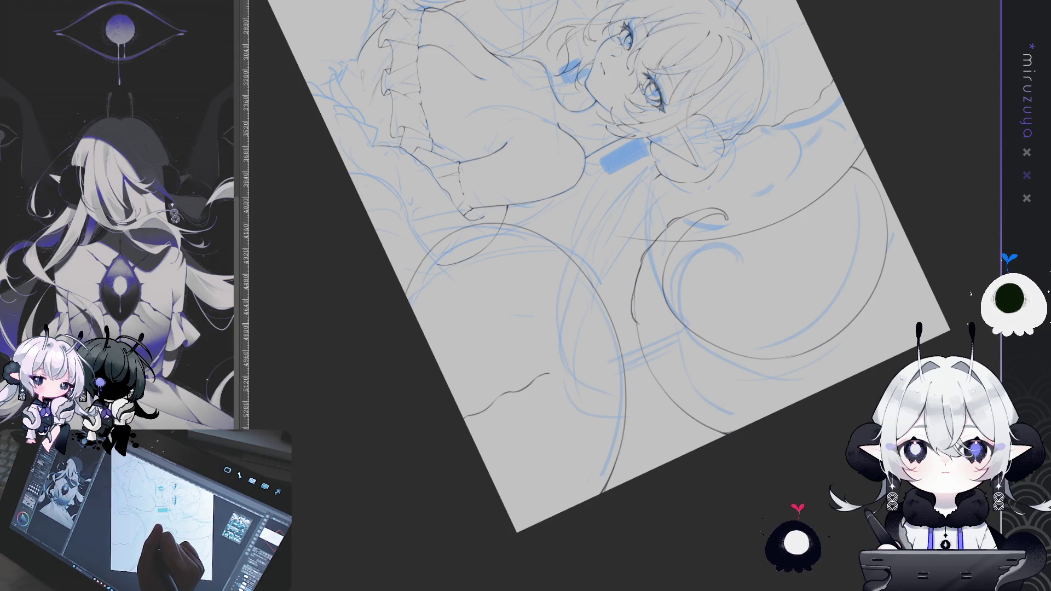
mouse_move(634, 284)
left_mouse_down()
mouse_move(650, 378)
mouse_move(588, 325)
mouse_move(552, 378)
mouse_move(503, 361)
mouse_move(492, 329)
left_mouse_up()
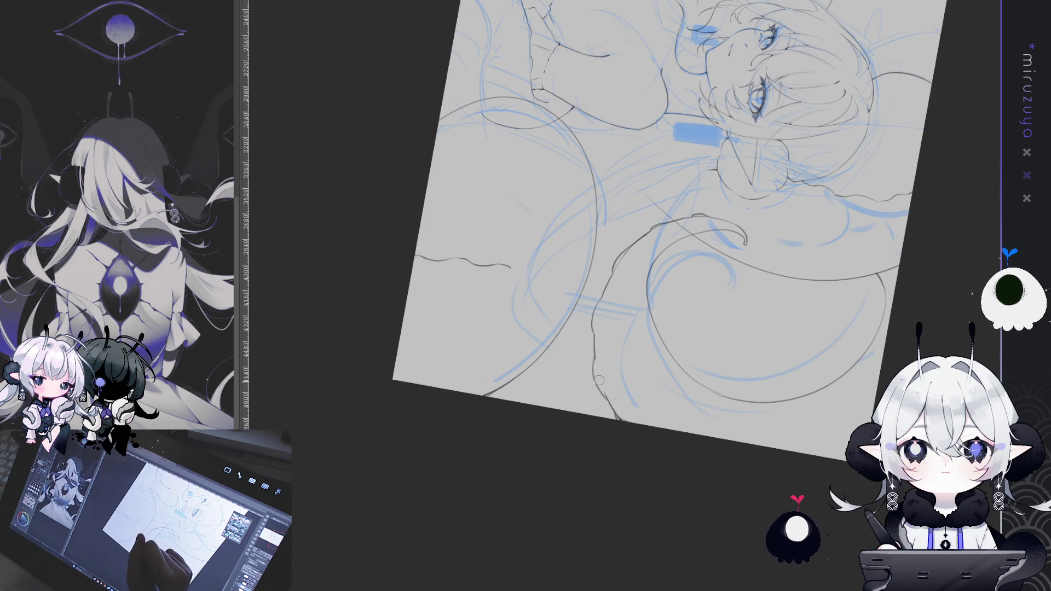
left_click_drag(777, 307, 595, 268)
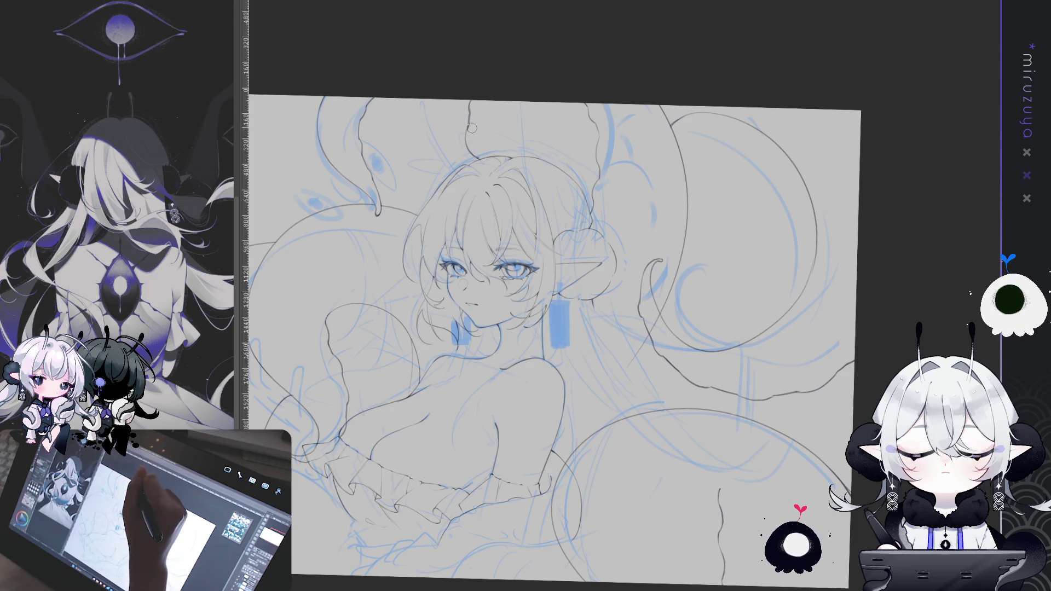
Step: Pan the canvas right and up to bring the figure's upper body into view
left_click_drag(721, 285, 769, 228)
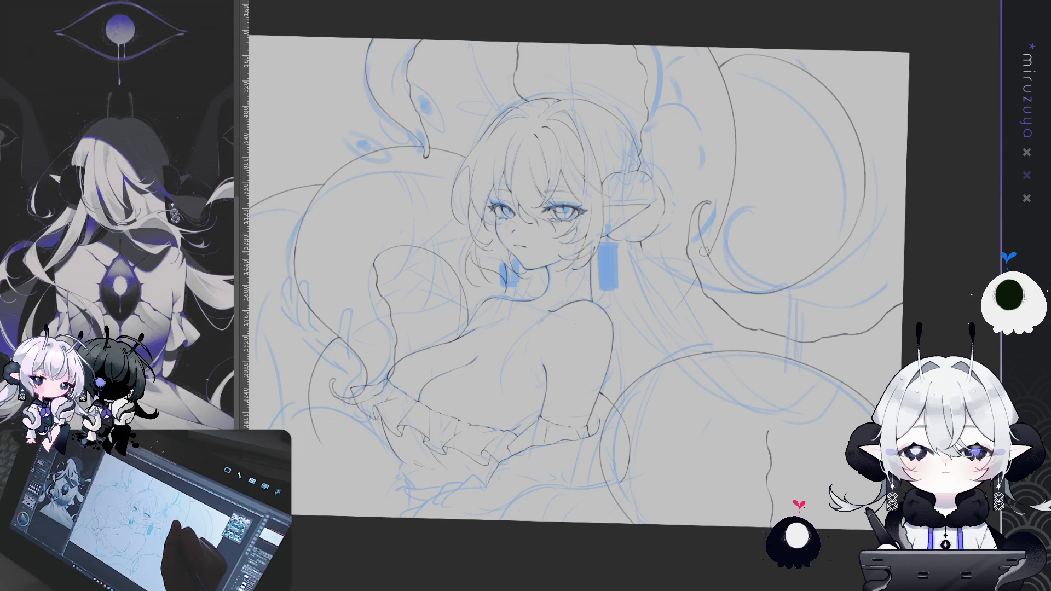
mouse_move(701, 274)
left_mouse_down()
mouse_move(851, 168)
mouse_move(832, 181)
mouse_move(881, 242)
left_mouse_up()
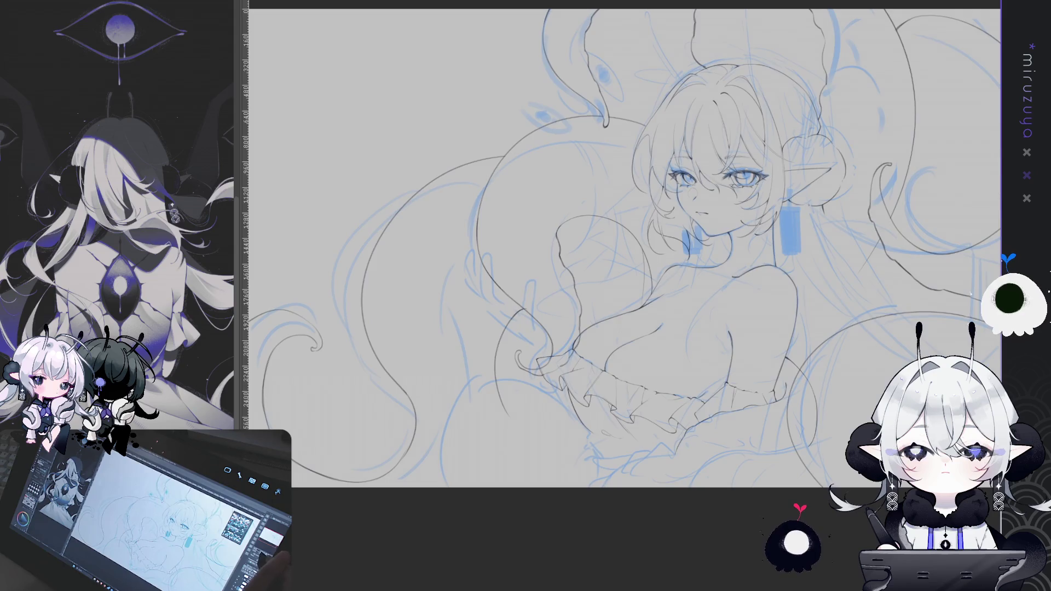
scroll(652, 261, "down", 3)
scroll(652, 260, "up", 2)
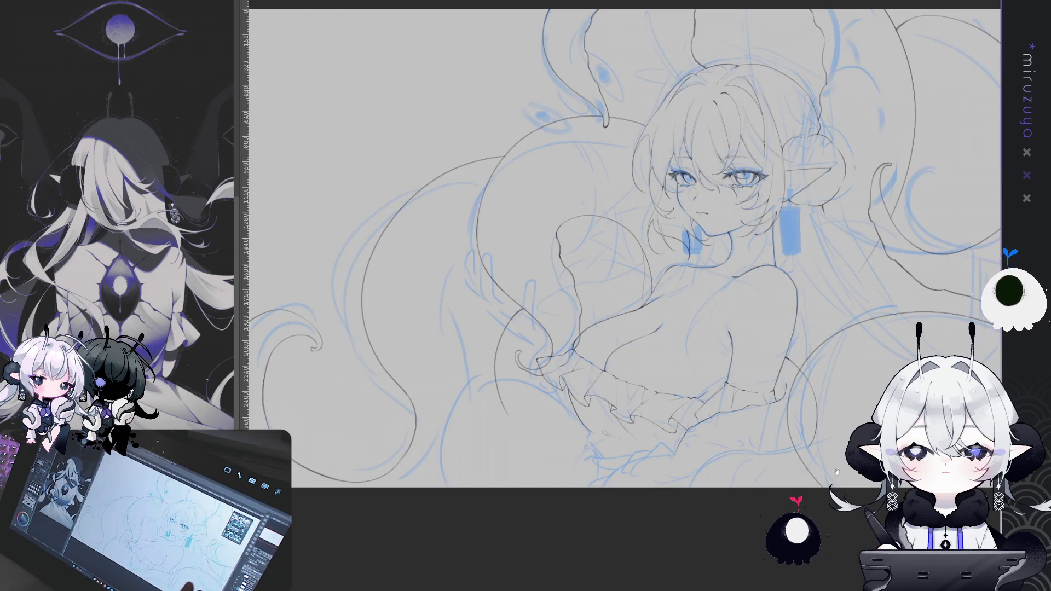
left_click_drag(815, 498, 746, 429)
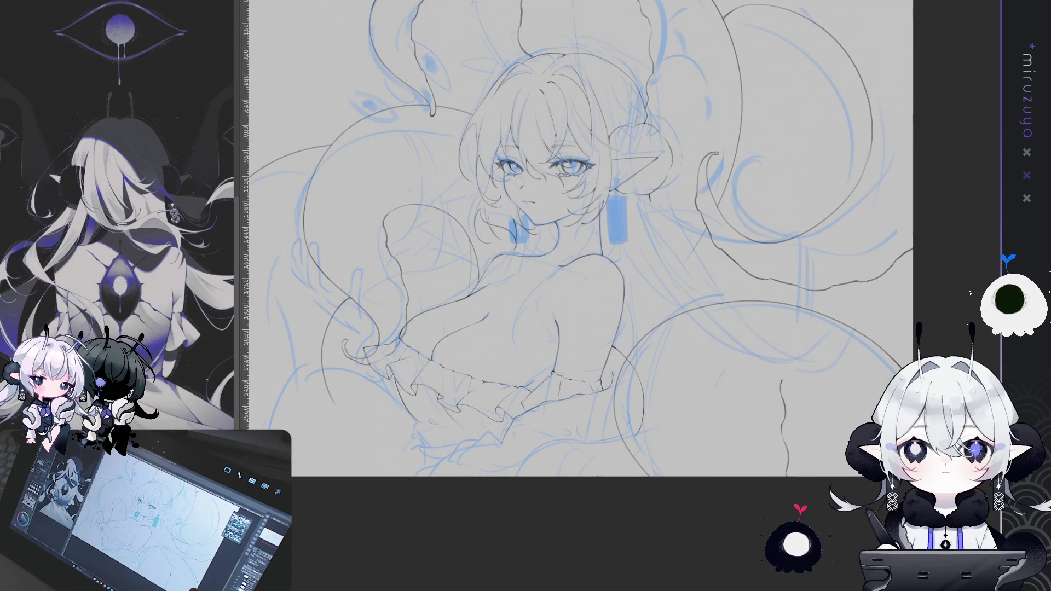
left_click_drag(812, 493, 694, 488)
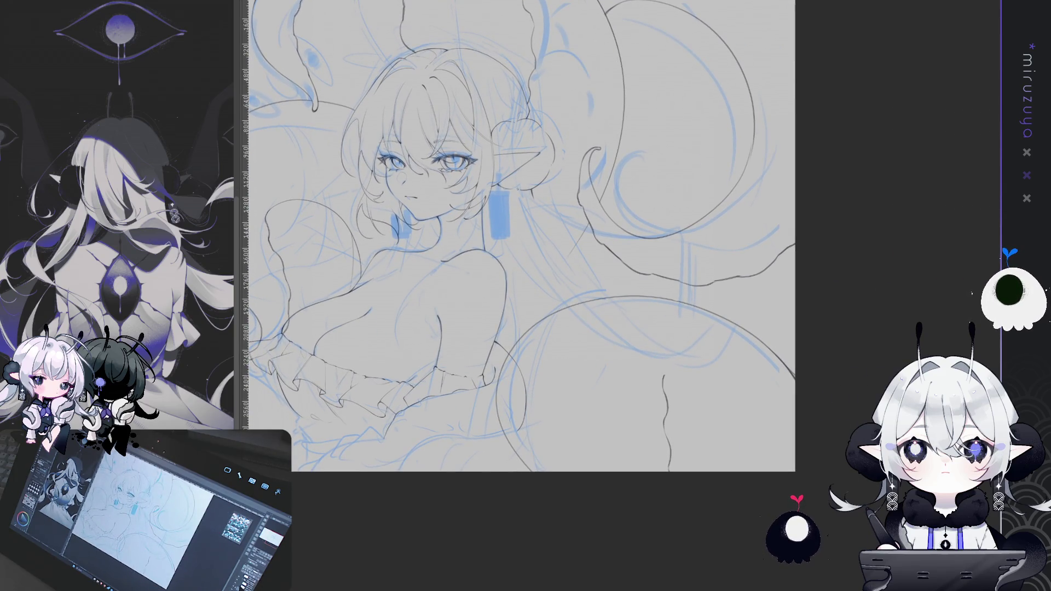
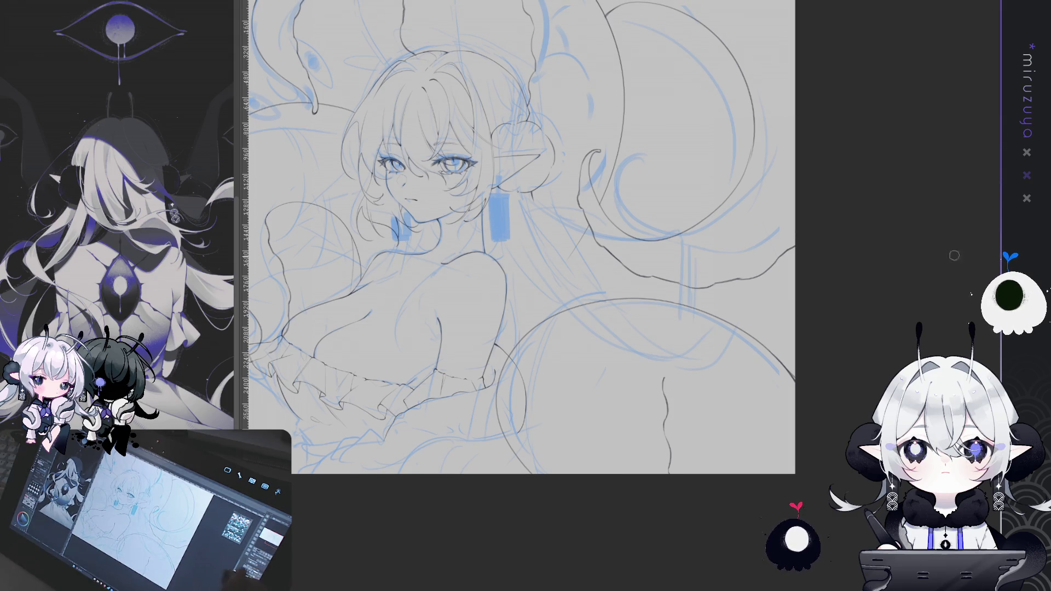
Step: Pan across the canvas to inspect the top edge, lower figure and left-side tentacles
left_click_drag(838, 313, 800, 332)
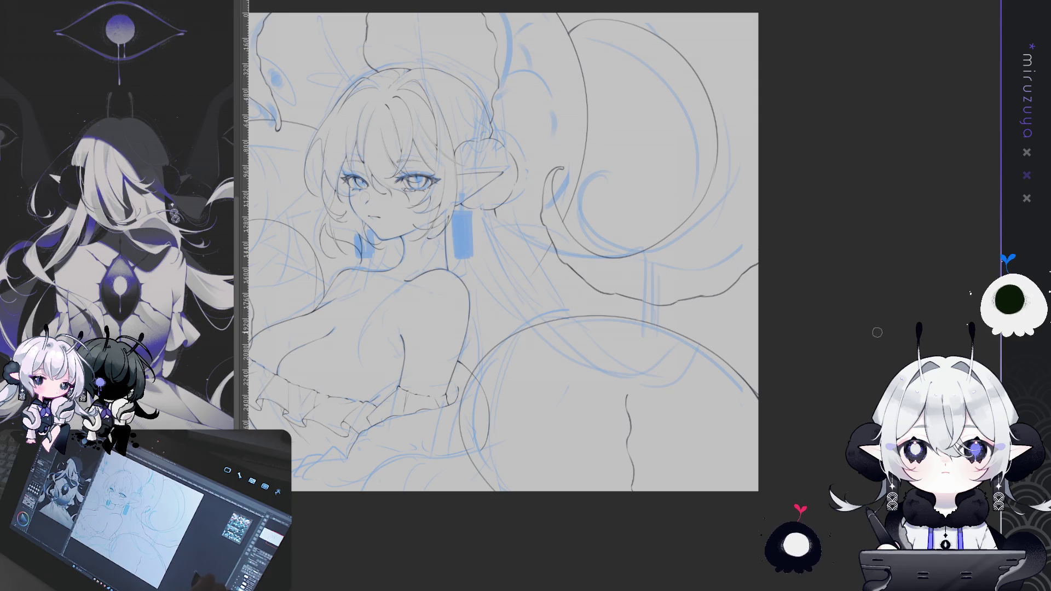
left_click_drag(711, 411, 843, 403)
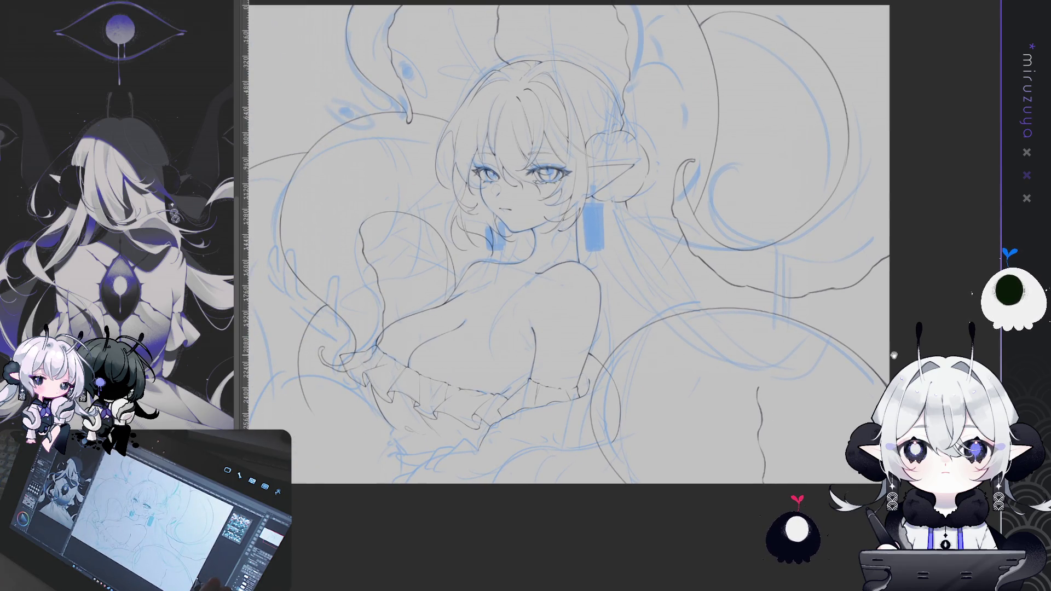
mouse_move(893, 356)
left_mouse_down()
mouse_move(983, 241)
mouse_move(986, 250)
left_mouse_up()
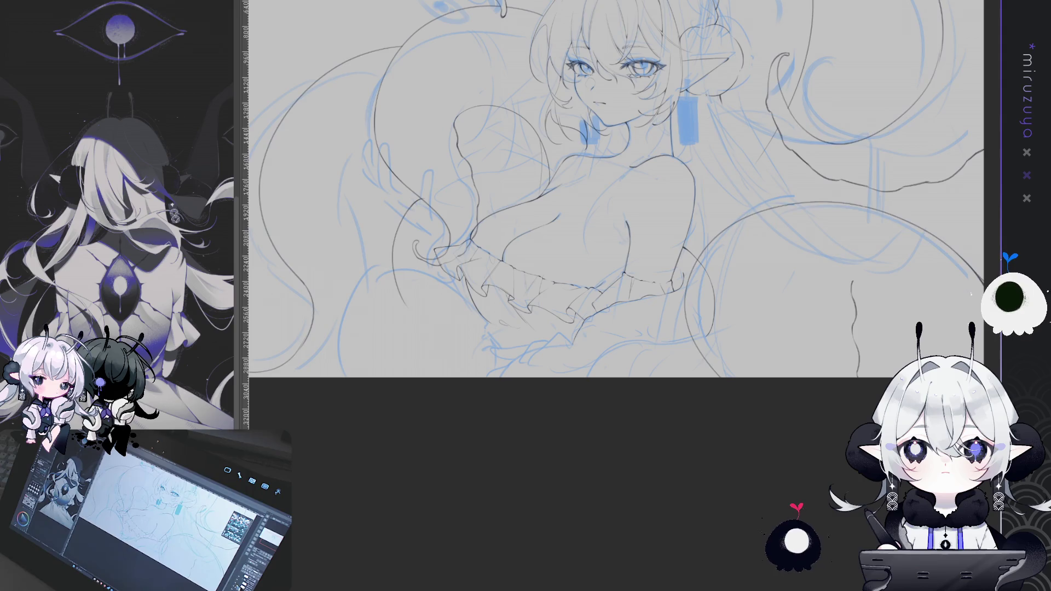
mouse_move(633, 360)
left_mouse_down()
mouse_move(729, 401)
mouse_move(767, 461)
left_mouse_up()
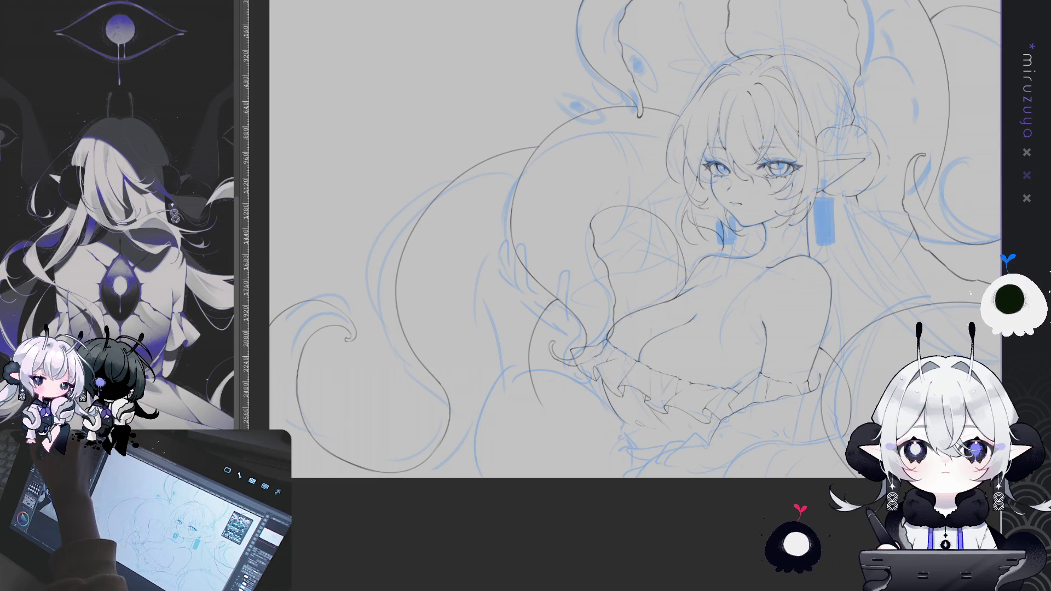
Step: Tilt the canvas view back and forth, then reset it to upright with Ctrl+0
left_click_drag(492, 502, 618, 433)
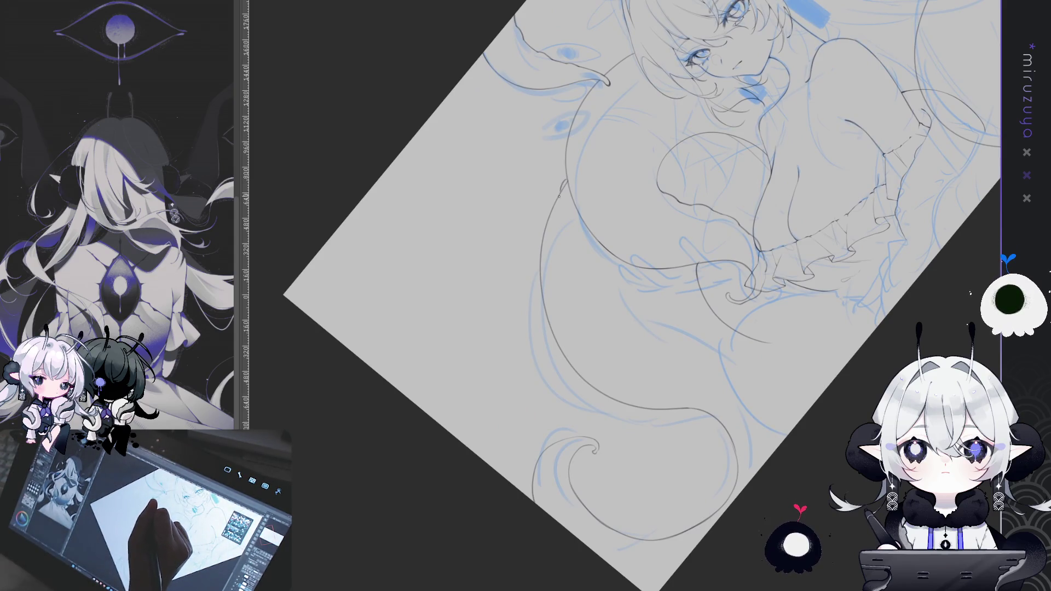
left_click_drag(562, 190, 764, 472)
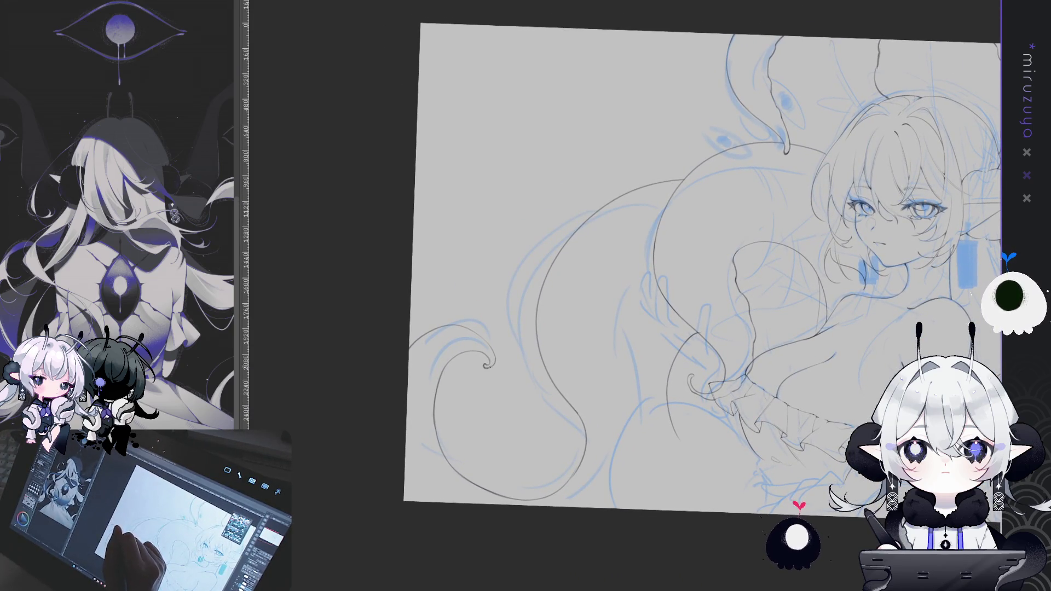
mouse_move(491, 349)
left_mouse_down()
mouse_move(511, 116)
mouse_move(495, 158)
left_mouse_up()
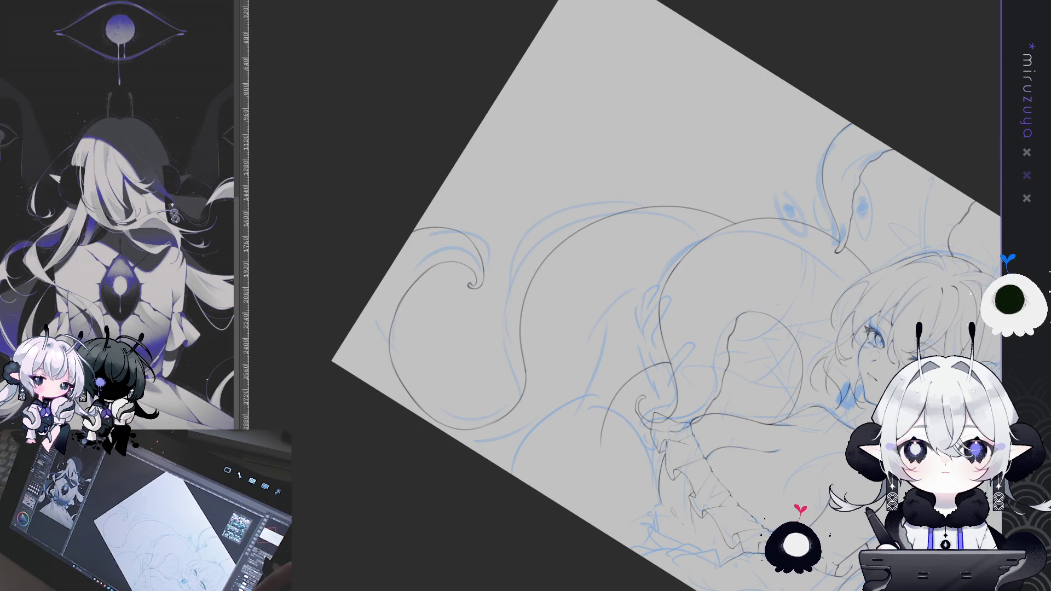
key("ctrl+0")
Step: Mirror the canvas to check the drawing, then flip it back and center on the girl's face
key("h")
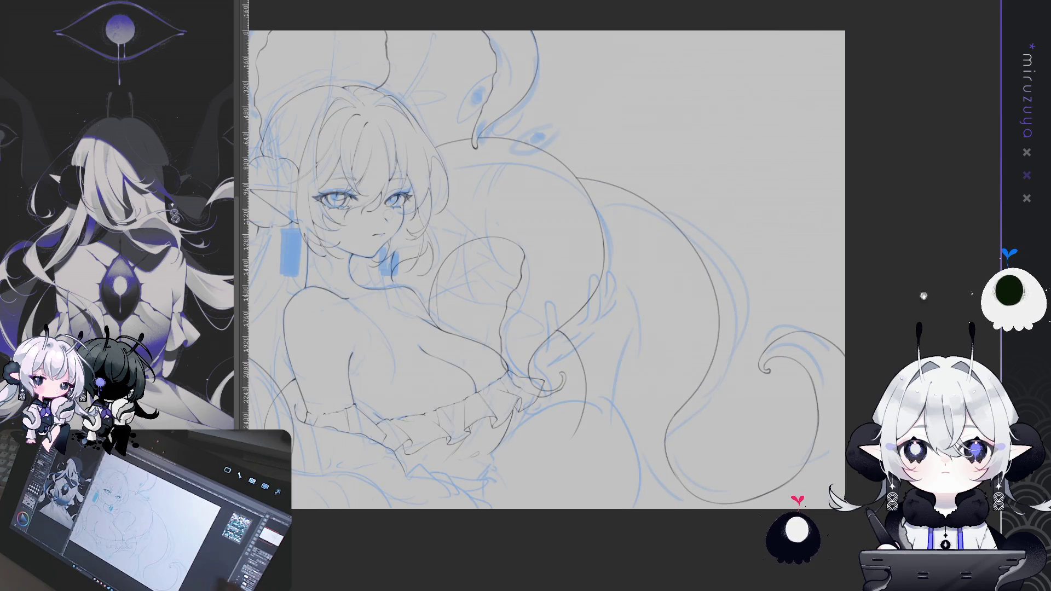
scroll(830, 362, "up", 2)
left_click_drag(825, 365, 738, 384)
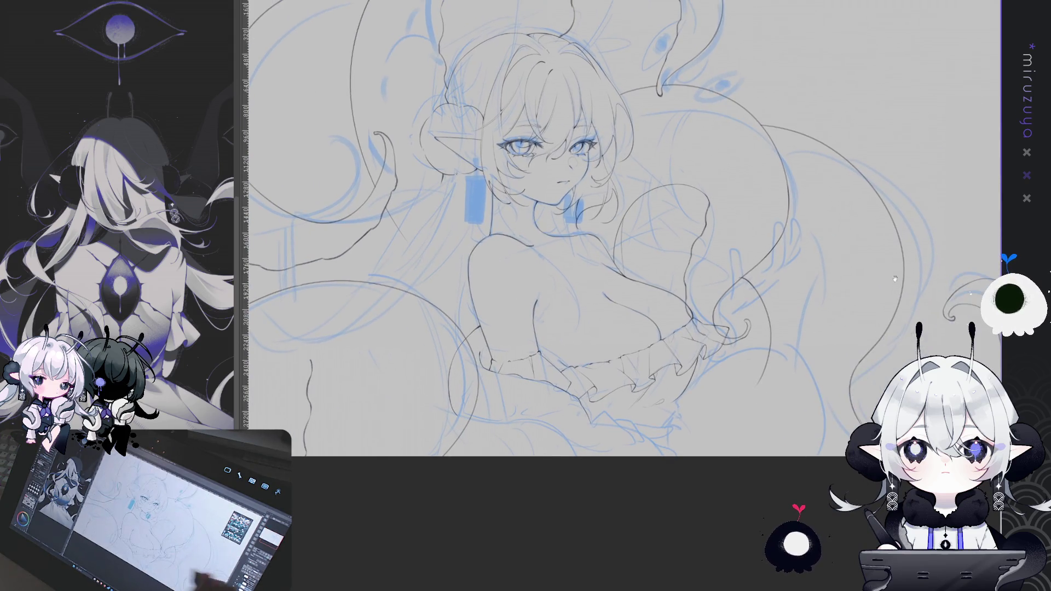
key("h")
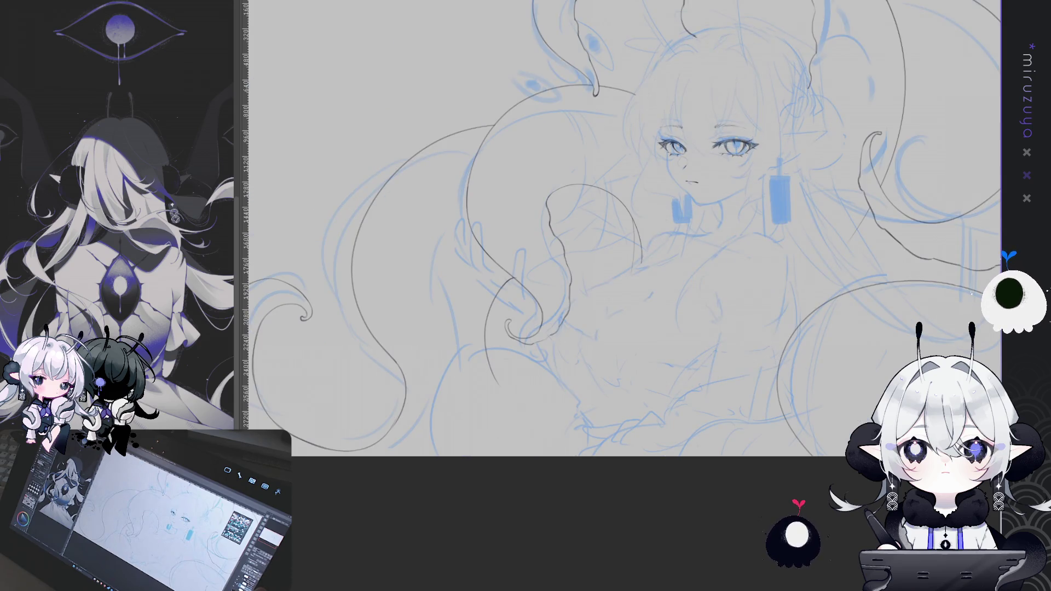
mouse_move(892, 336)
left_mouse_down()
mouse_move(598, 336)
mouse_move(612, 327)
left_mouse_up()
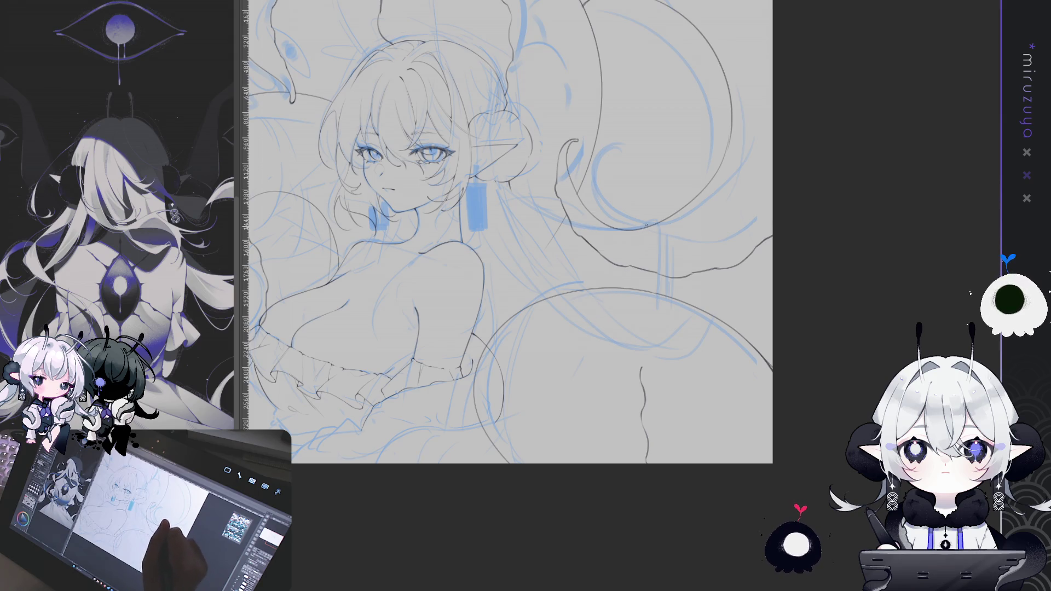
Step: Ink a long curving tentacle line right of the girl, redrawing the last stroke more cleanly
left_click_drag(651, 232, 553, 378)
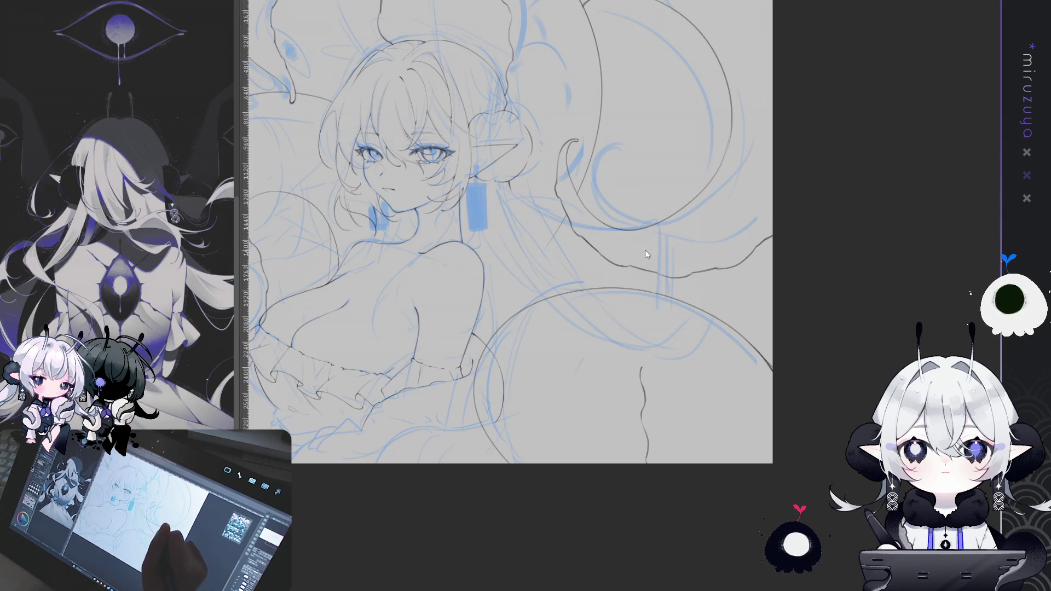
left_click_drag(648, 229, 610, 342)
left_click_drag(650, 225, 583, 368)
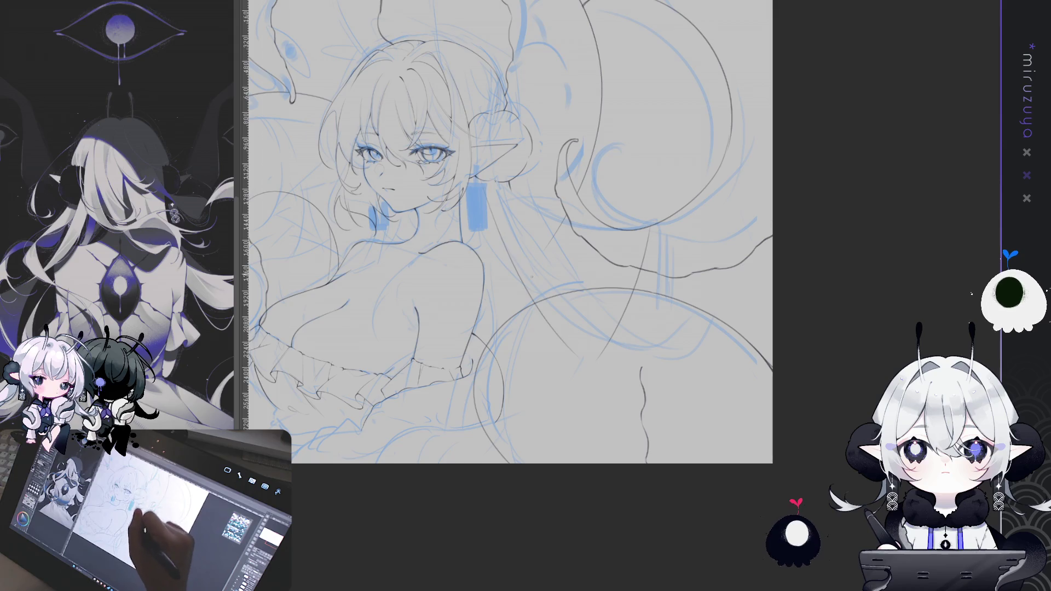
left_click_drag(523, 246, 593, 361)
key("ctrl+z")
left_click_drag(487, 195, 572, 356)
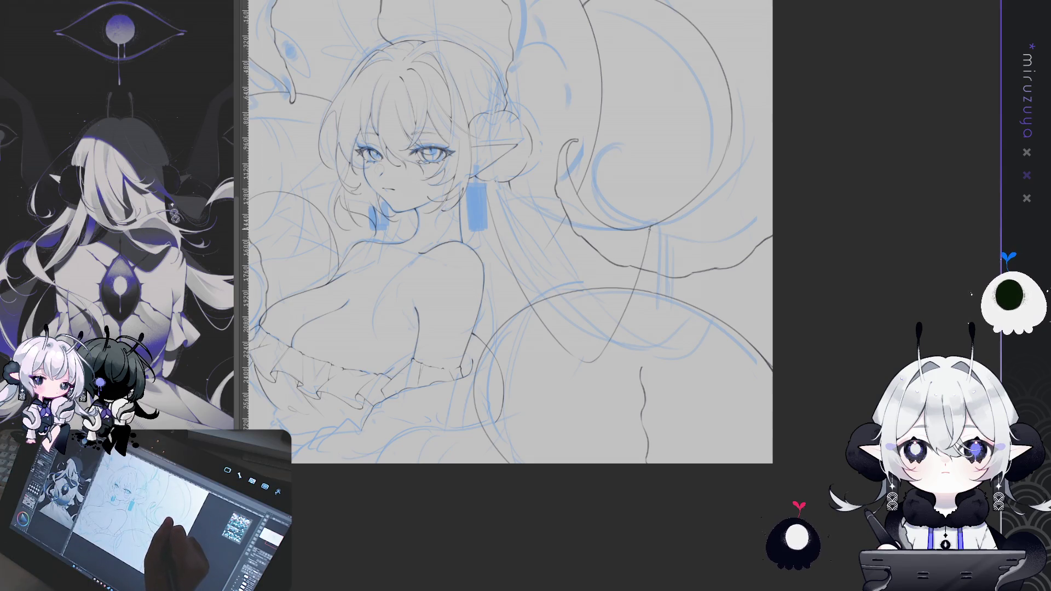
key("Tab")
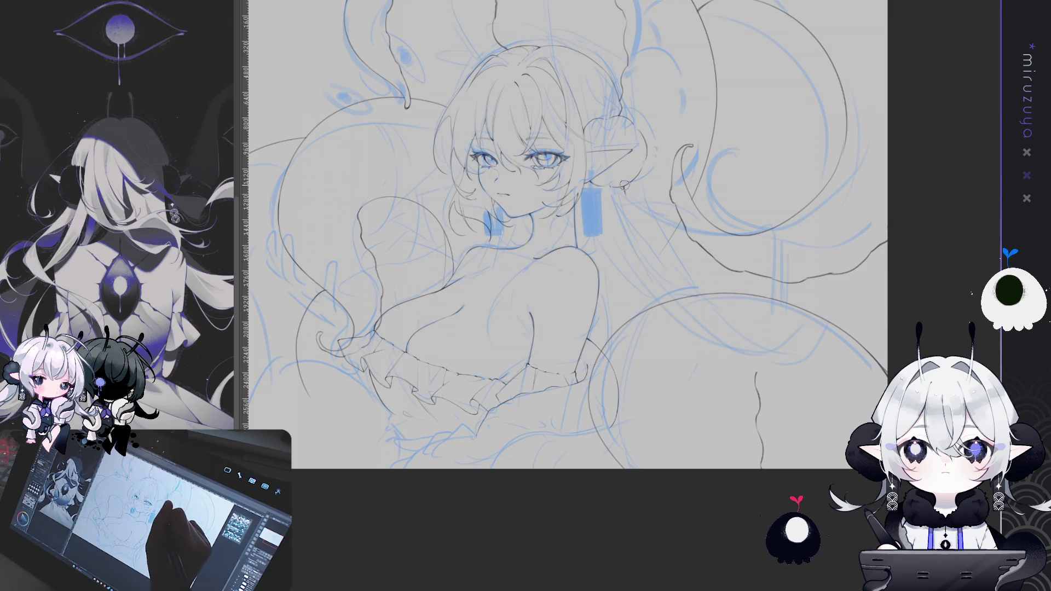
left_click_drag(624, 184, 628, 185)
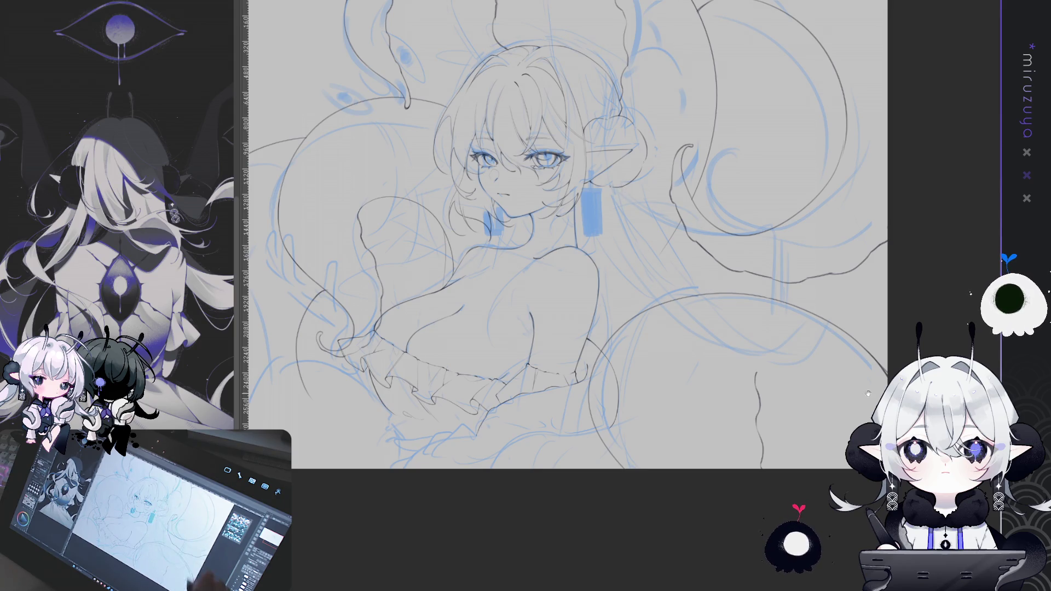
mouse_move(675, 438)
left_mouse_down()
mouse_move(718, 486)
mouse_move(729, 450)
left_mouse_up()
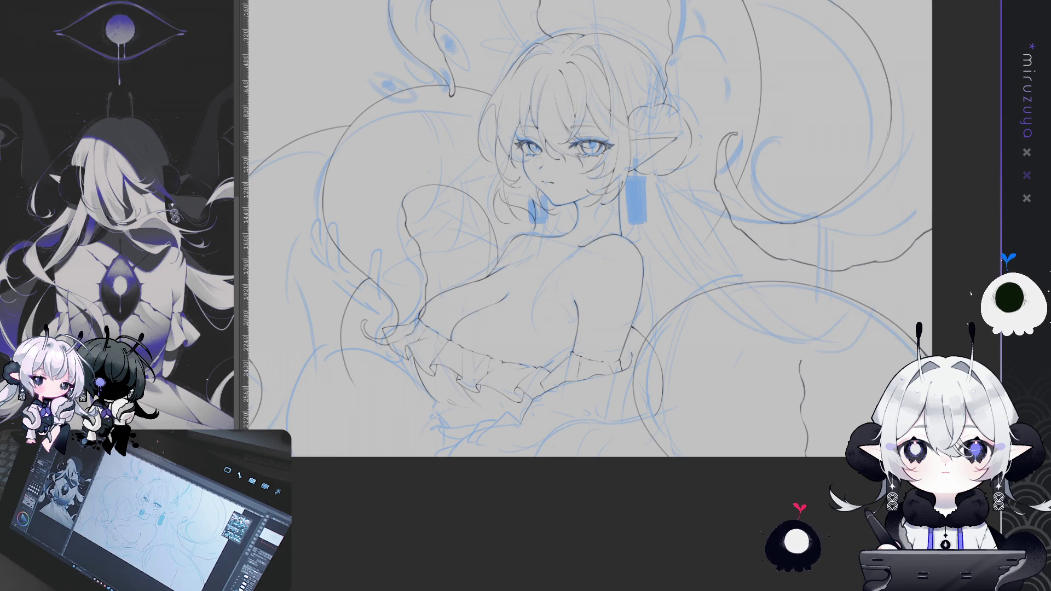
left_click_drag(734, 408, 765, 347)
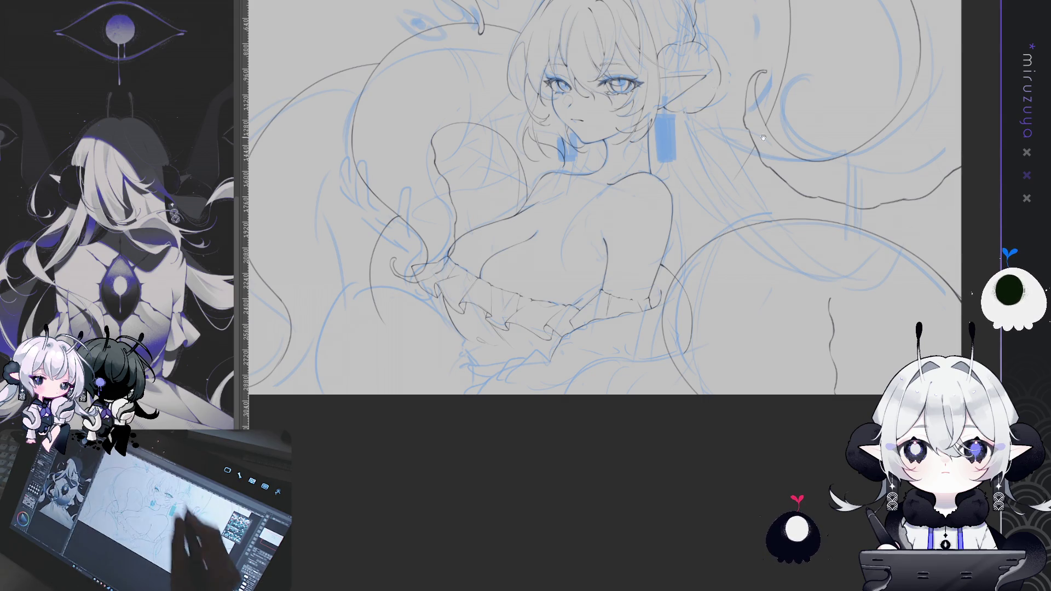
left_click_drag(602, 219, 616, 211)
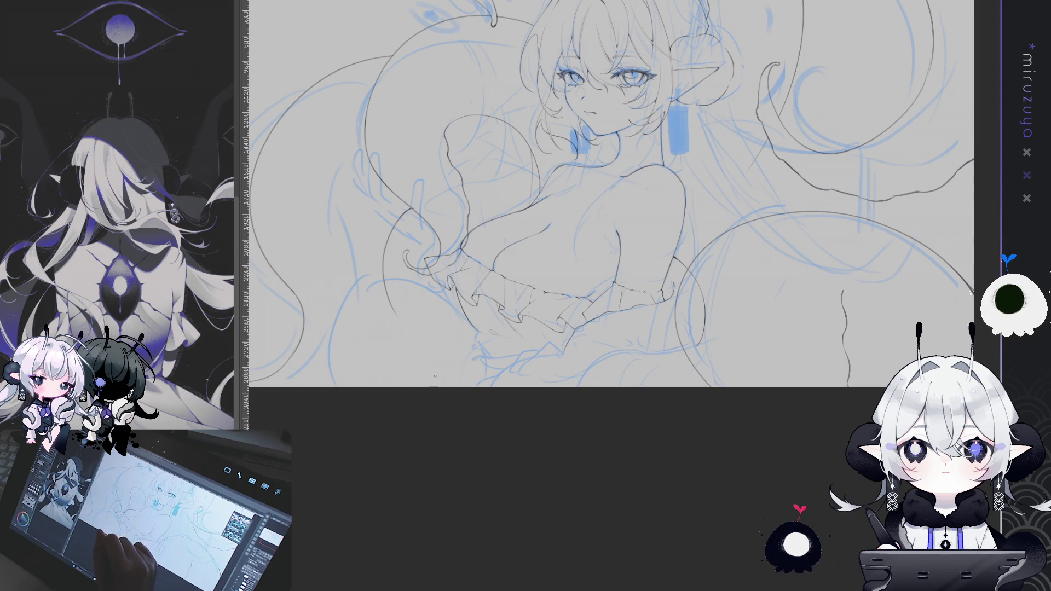
left_click_drag(450, 364, 601, 385)
key("ctrl+z")
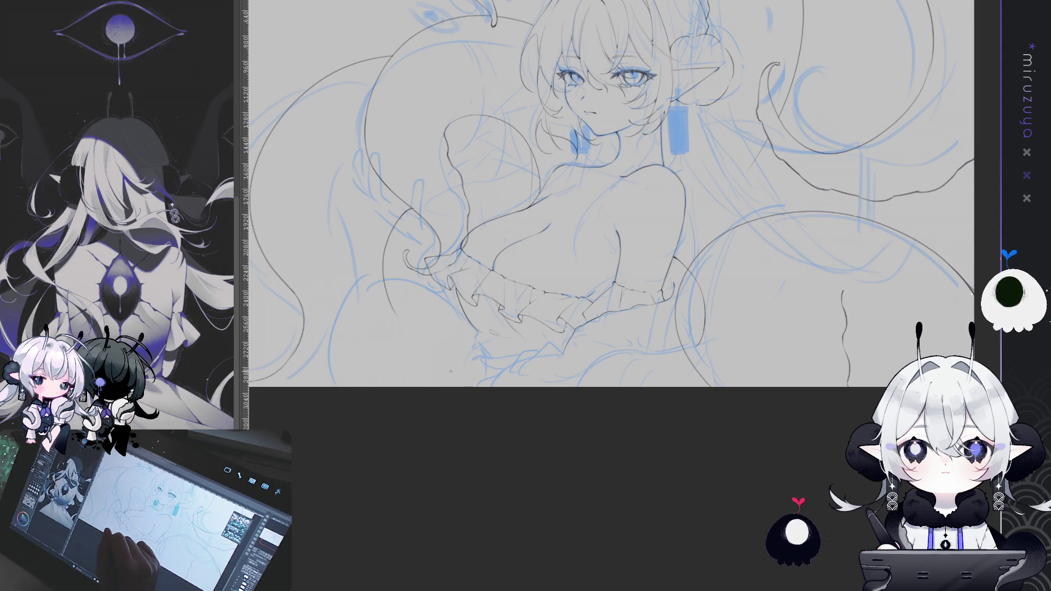
mouse_move(471, 356)
left_mouse_down()
mouse_move(646, 358)
mouse_move(843, 386)
left_mouse_up()
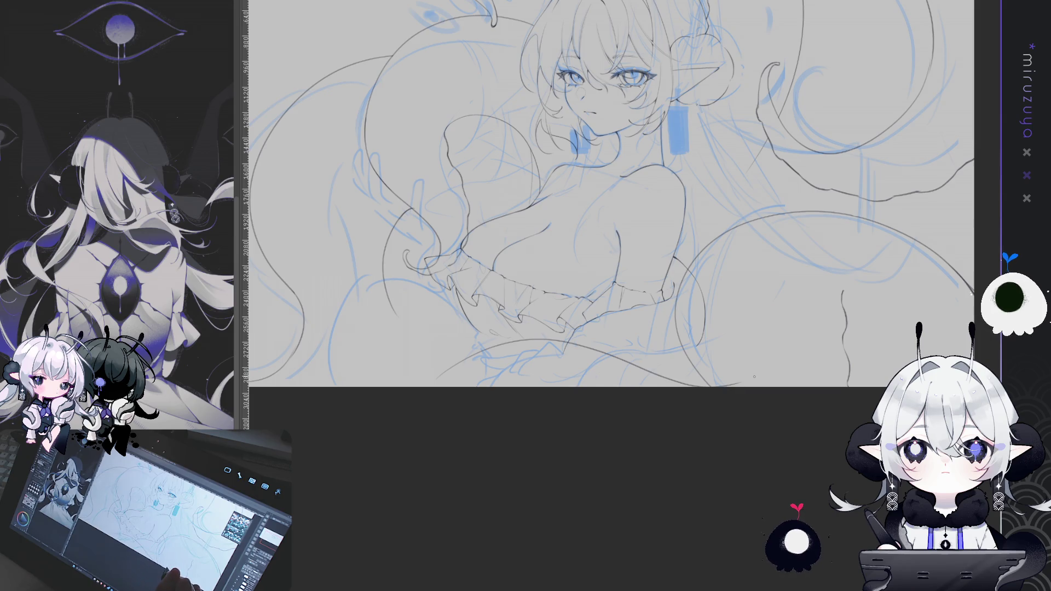
left_click_drag(754, 377, 778, 338)
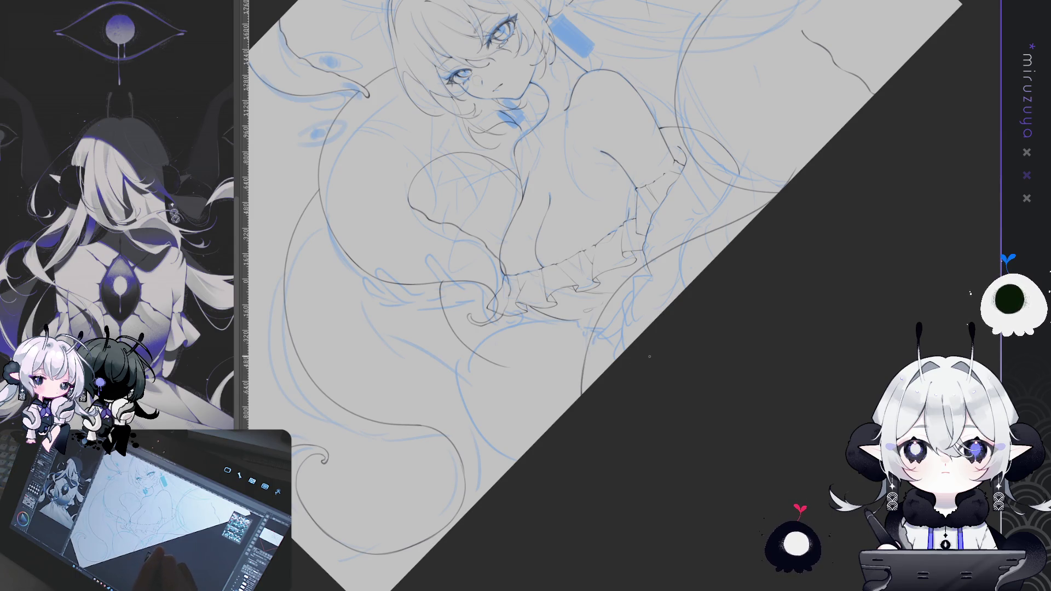
mouse_move(766, 369)
left_mouse_down()
mouse_move(825, 405)
mouse_move(779, 394)
left_mouse_up()
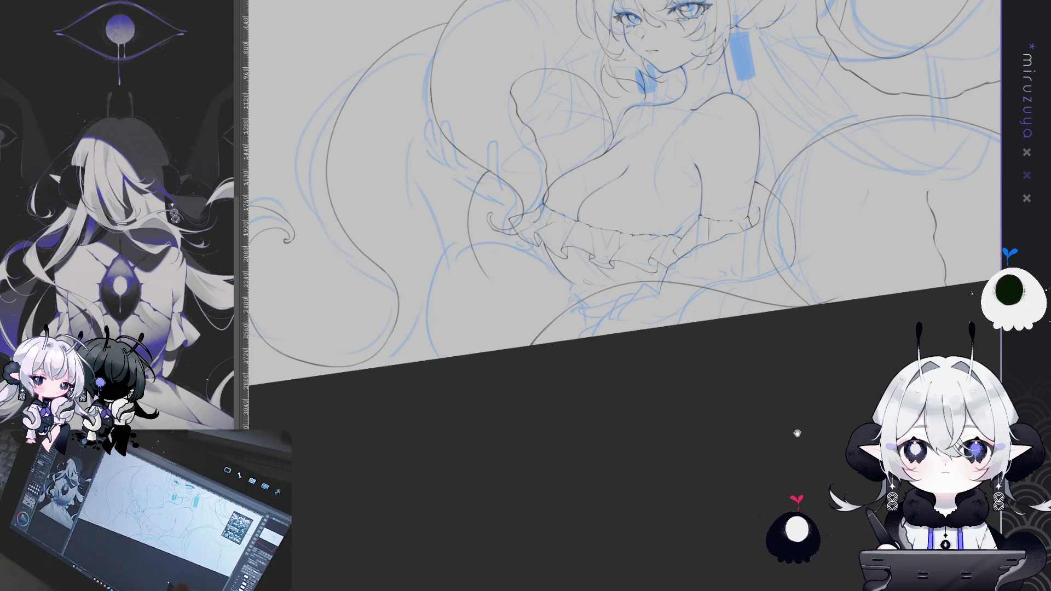
left_click_drag(796, 434, 806, 400)
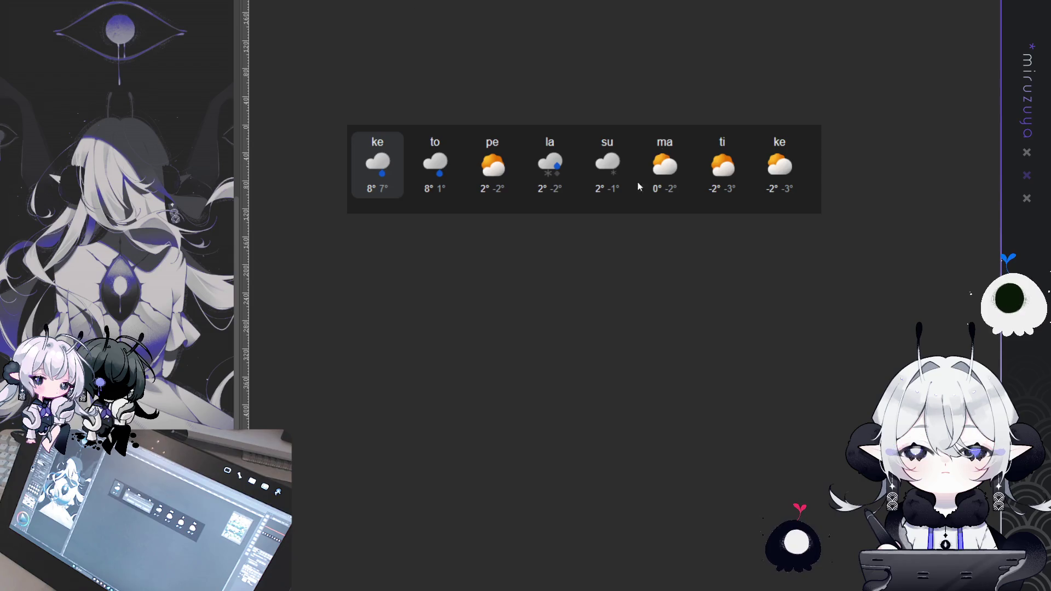
Step: Dismiss the Windows weather forecast with Esc to return to the Clip Studio Paint canvas
key("Escape")
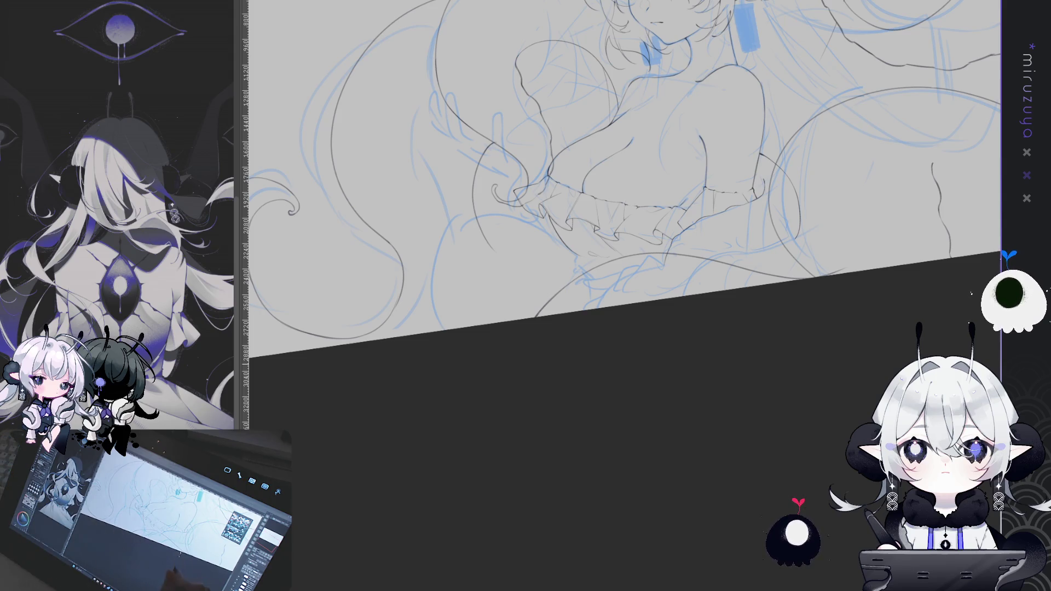
mouse_move(657, 164)
left_mouse_down()
mouse_move(755, 246)
mouse_move(820, 328)
left_mouse_up()
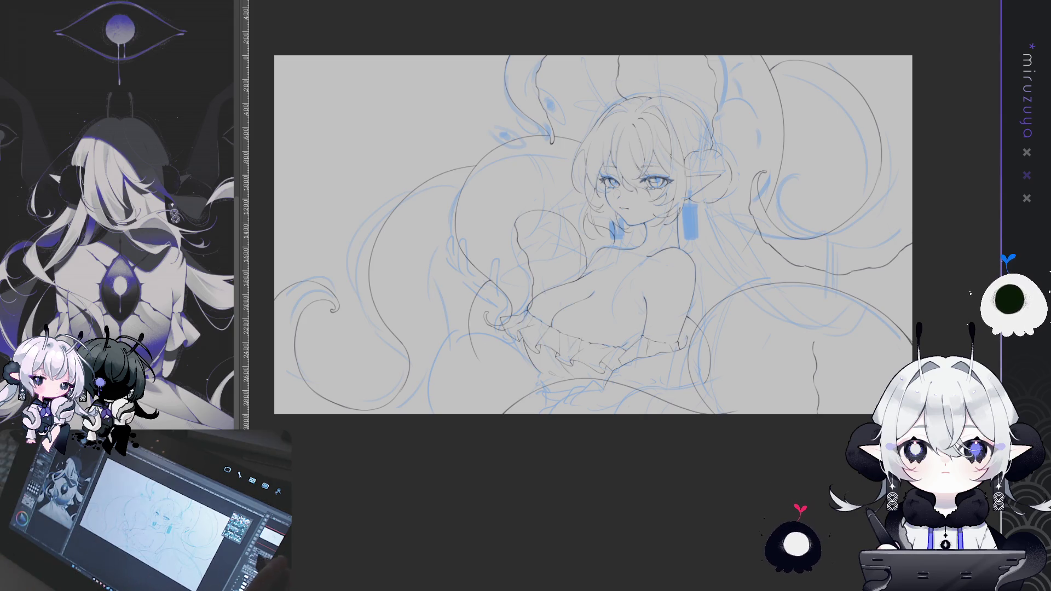
scroll(635, 312, "up", 3)
scroll(624, 263, "down", 3)
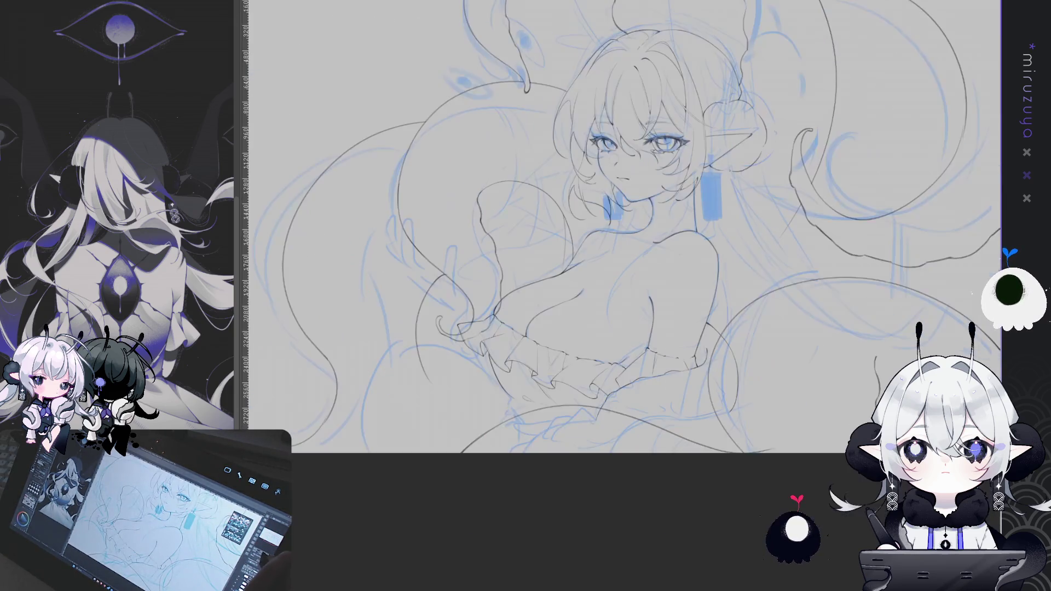
scroll(624, 230, "down", 1)
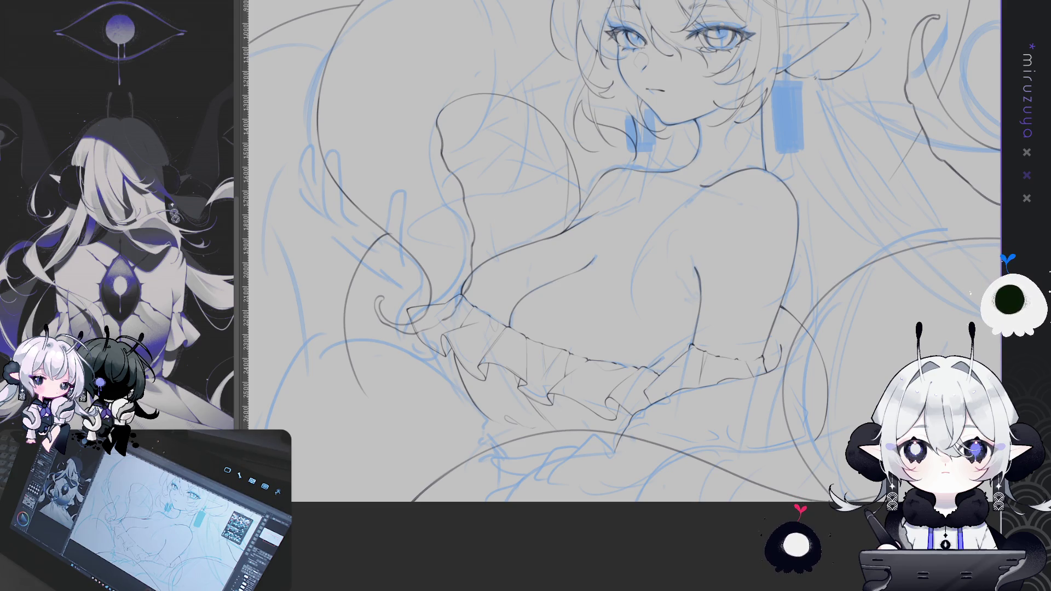
left_click_drag(646, 413, 782, 432)
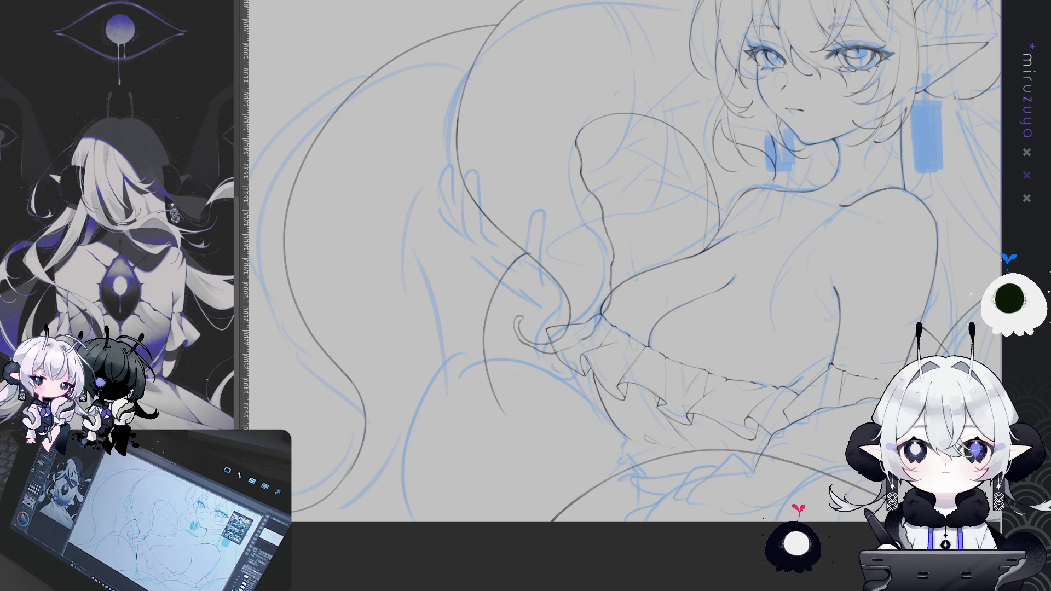
Step: Ink the first long finger with a parallel contour line and a short line for another finger
mouse_move(602, 247)
left_mouse_down()
mouse_move(548, 193)
mouse_move(514, 197)
left_mouse_up()
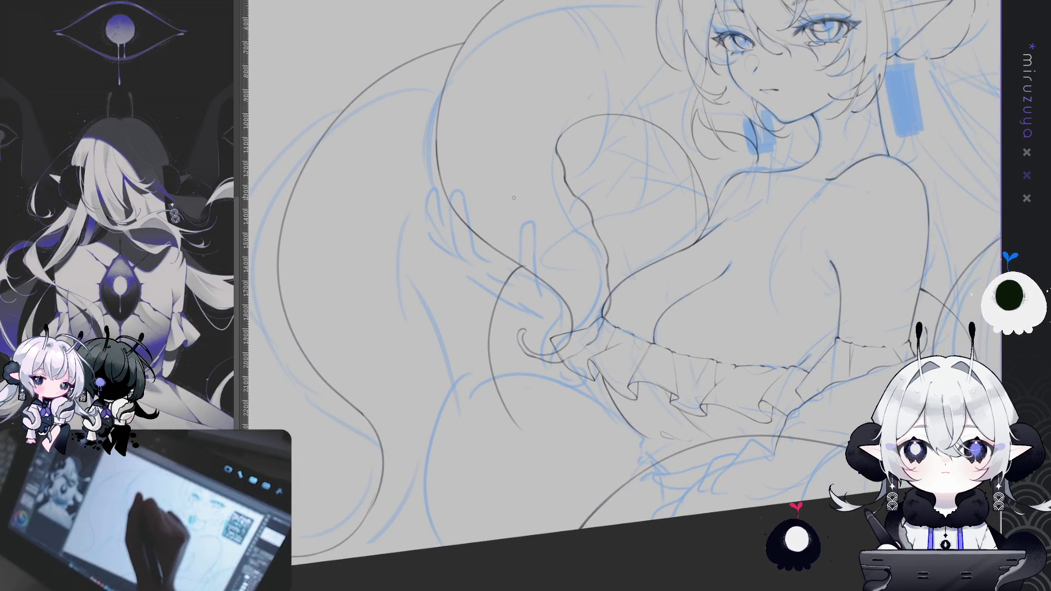
left_click_drag(522, 219, 531, 289)
left_click_drag(523, 222, 532, 282)
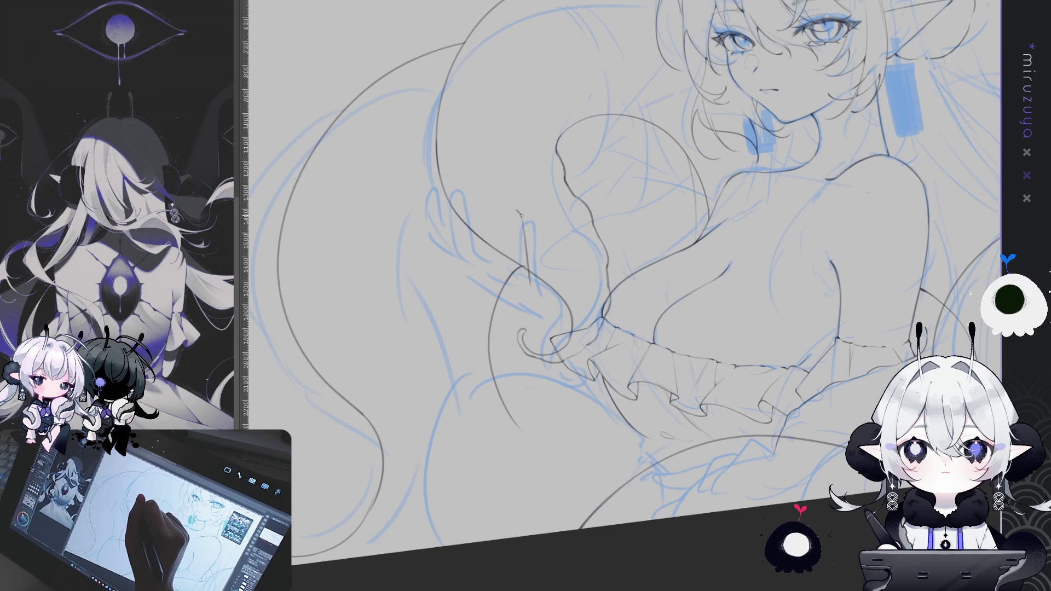
left_click_drag(516, 210, 514, 239)
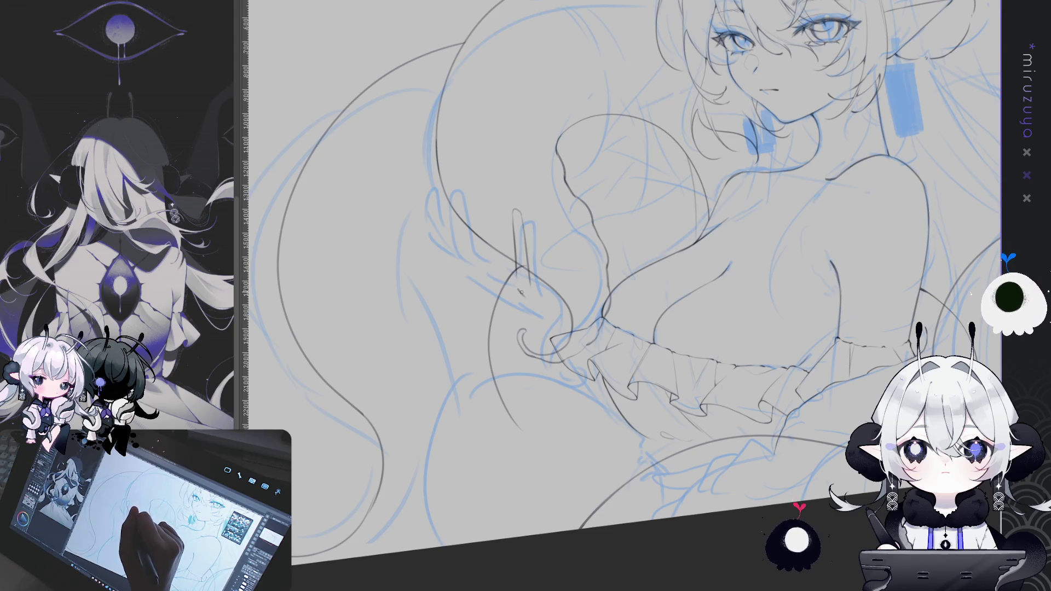
Step: Add a hooked fingertip and extend the finger line down toward the palm
left_click_drag(720, 237, 558, 230)
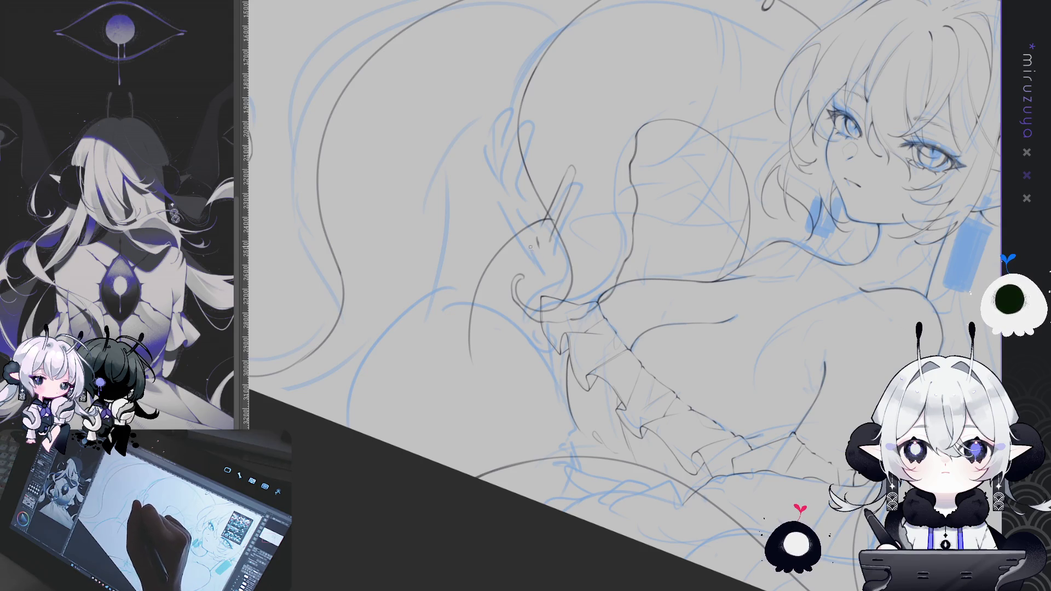
left_click_drag(510, 244, 480, 194)
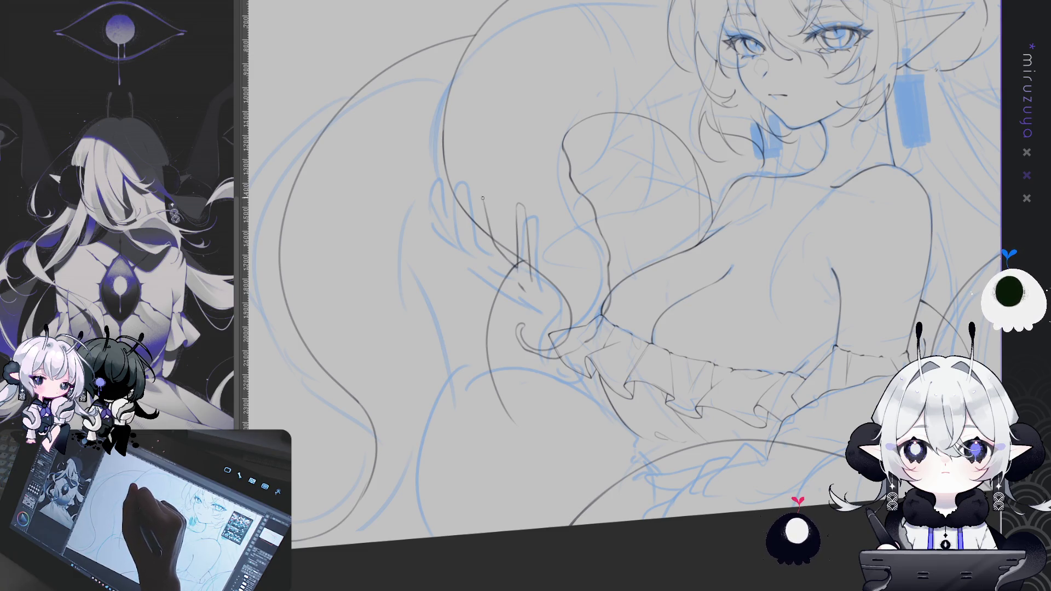
left_click_drag(472, 192, 479, 234)
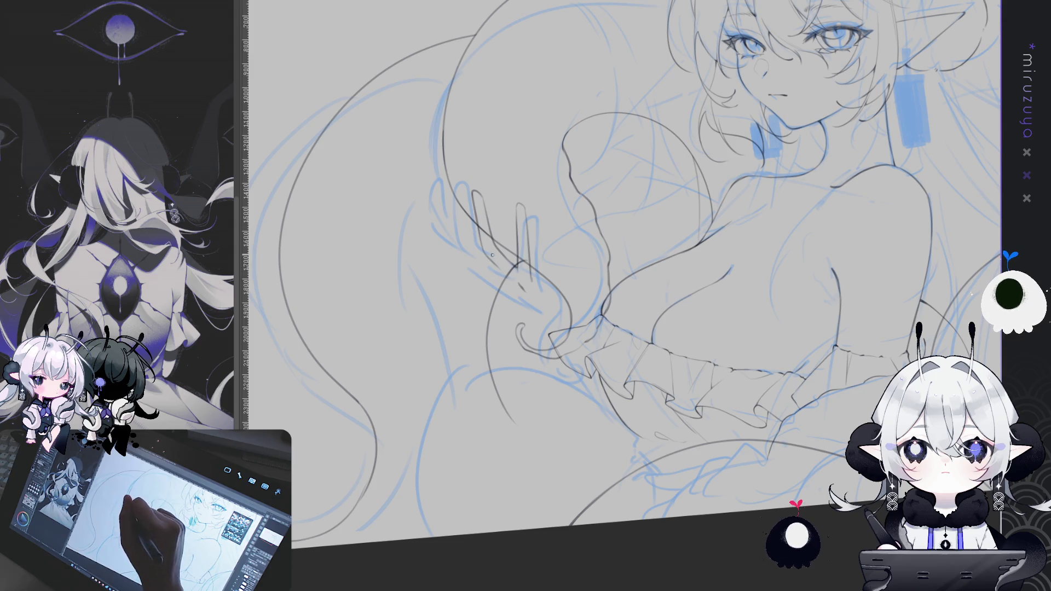
left_click_drag(494, 267, 516, 295)
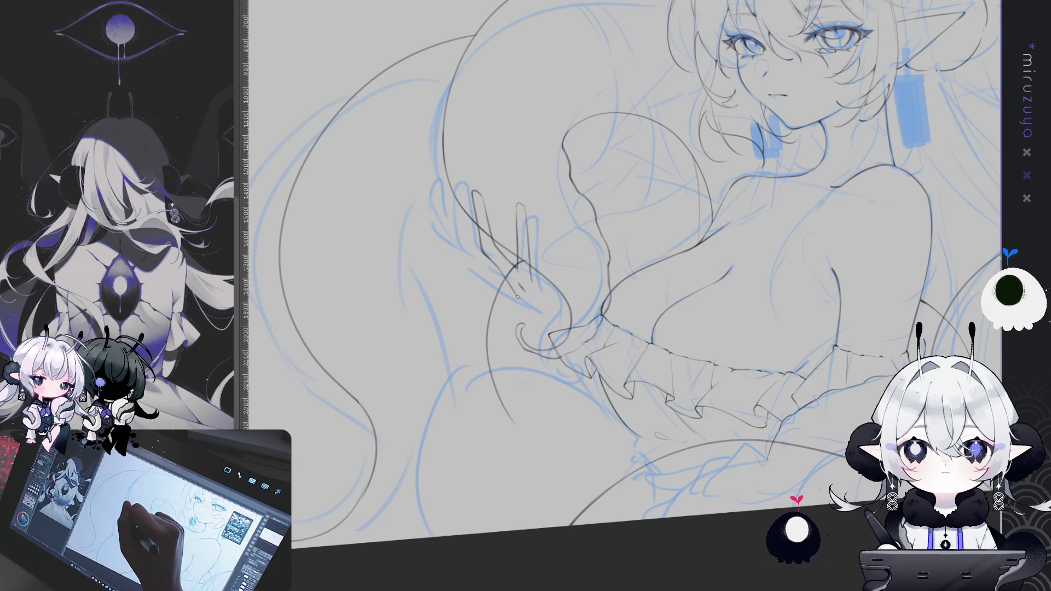
Step: Ink the remaining short finger and hand outline strokes on the zoomed-in fingers
left_click_drag(655, 285, 530, 202)
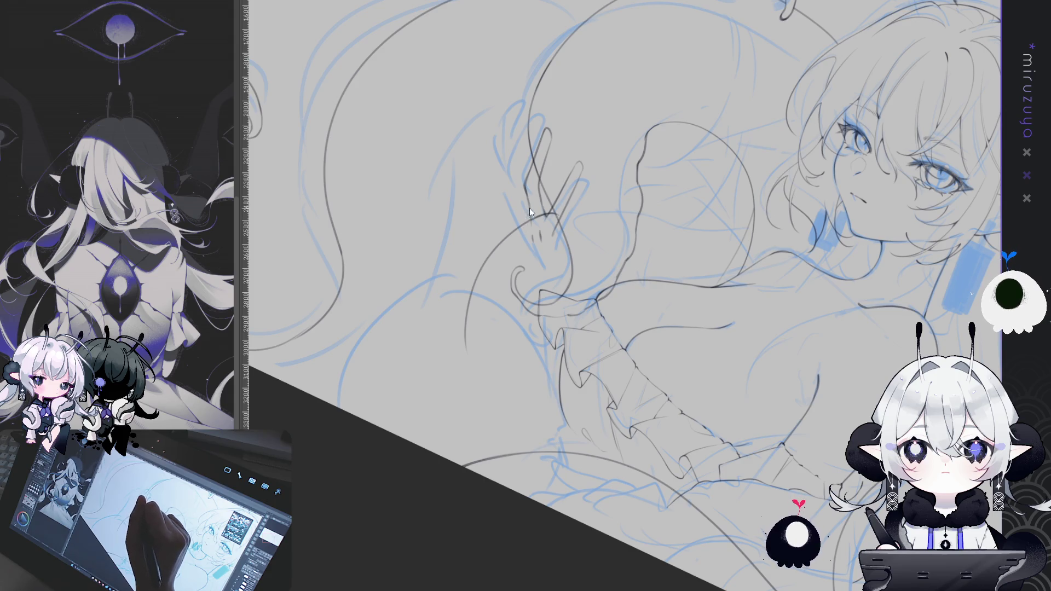
left_click_drag(530, 215, 532, 243)
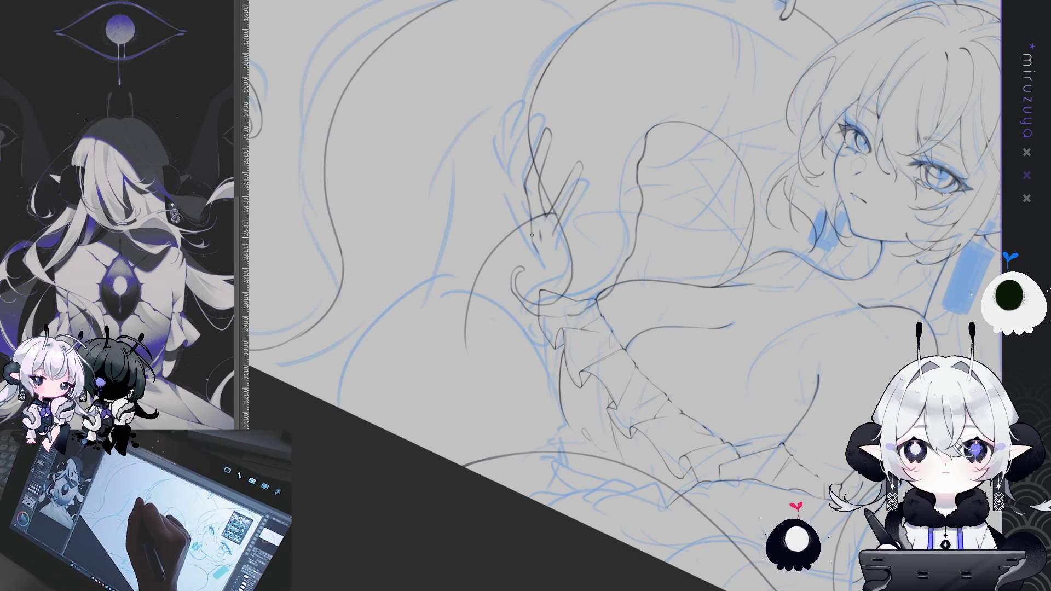
mouse_move(537, 250)
left_mouse_down()
mouse_move(555, 279)
mouse_move(723, 283)
left_mouse_up()
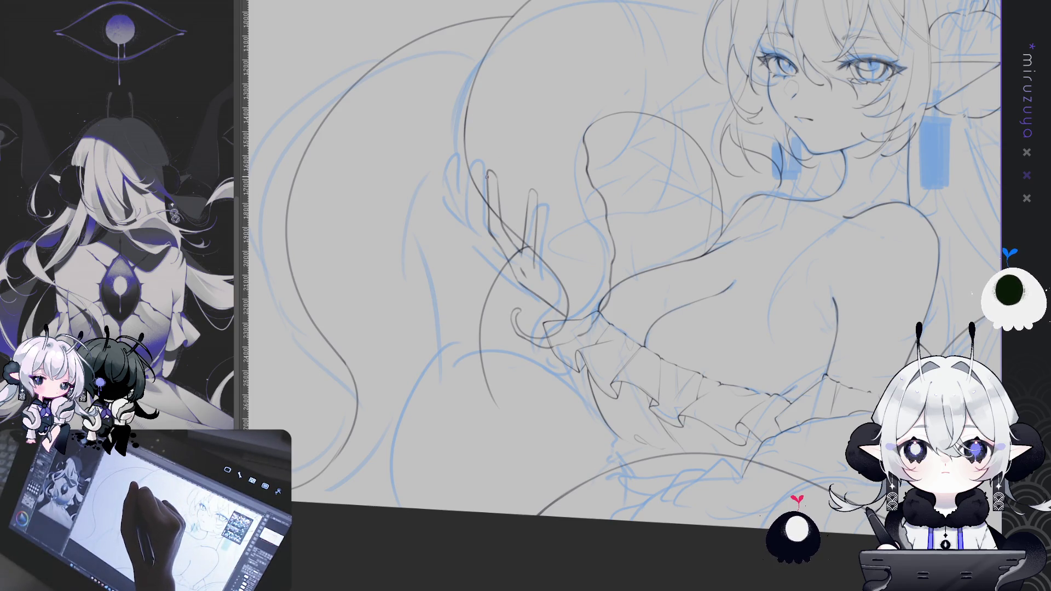
left_click_drag(482, 178, 477, 201)
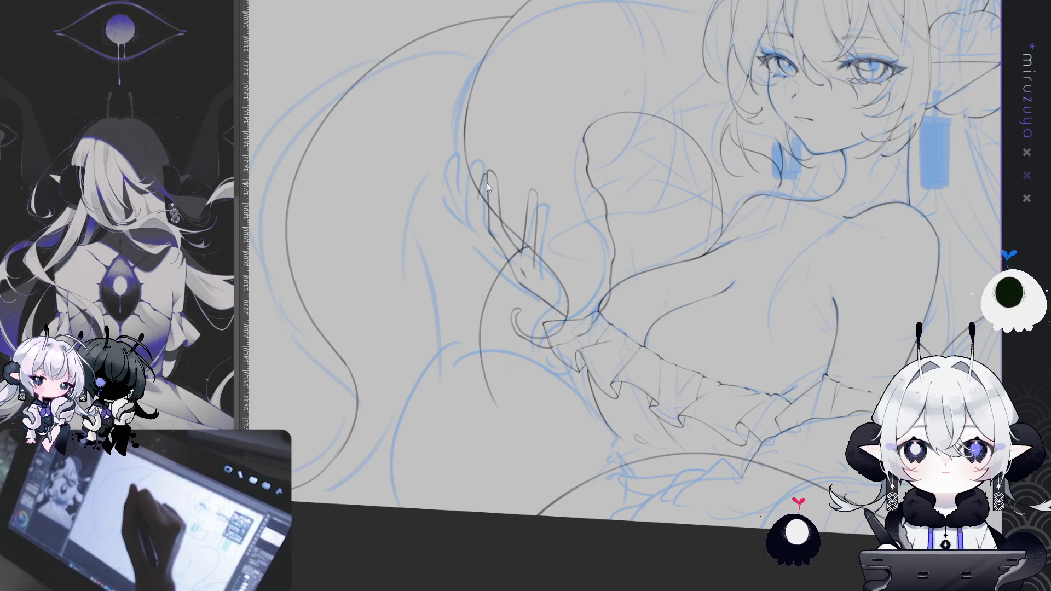